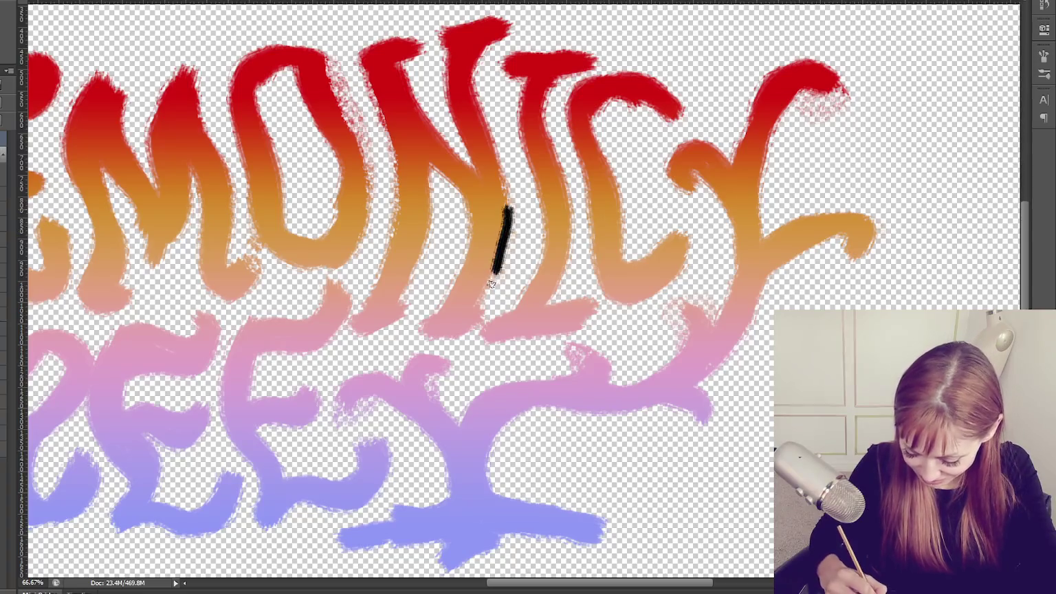
Undo the stray dark brush stroke and pan to show the lettering from its left edge.
{"action": "key", "text": "ctrl+z"}
{"action": "key", "text": "F5"}
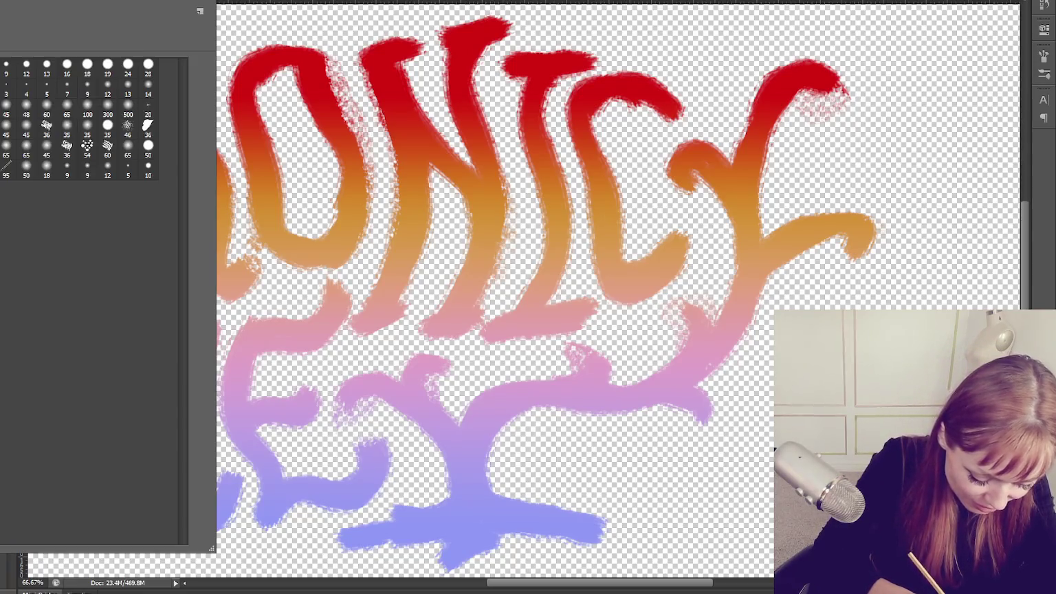
{"action": "key", "text": "F5"}
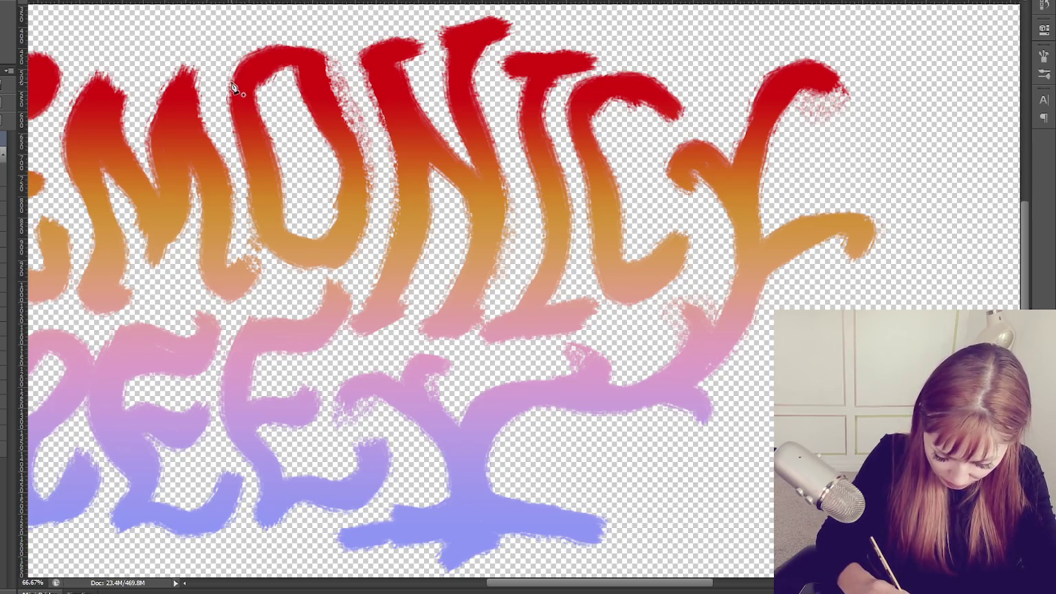
{"action": "left_click_drag", "start_coordinate": [249, 186], "coordinate": [249, 170]}
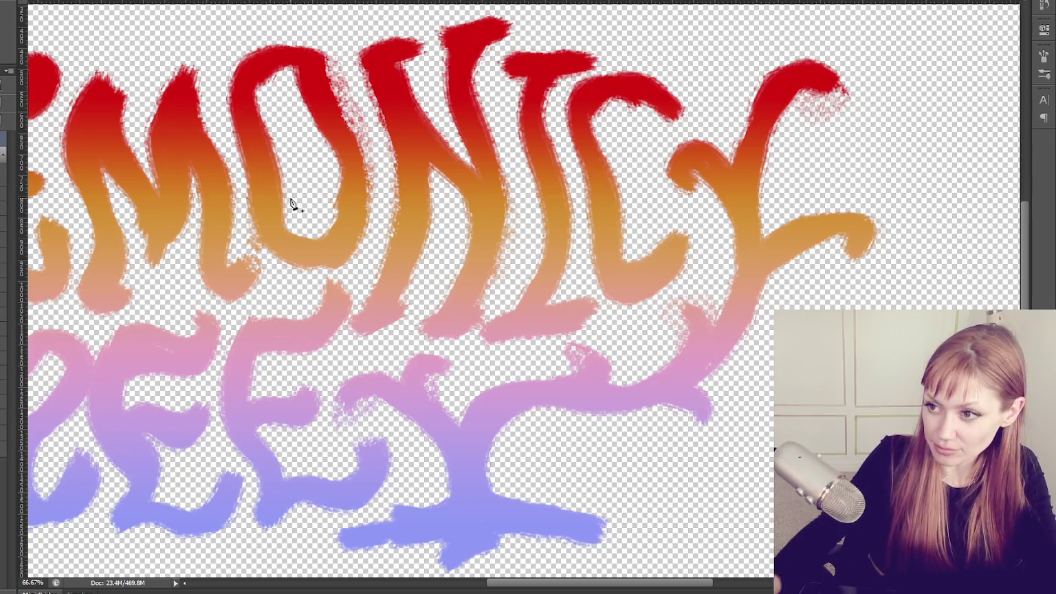
{"action": "left_click_drag", "start_coordinate": [317, 275], "coordinate": [623, 303]}
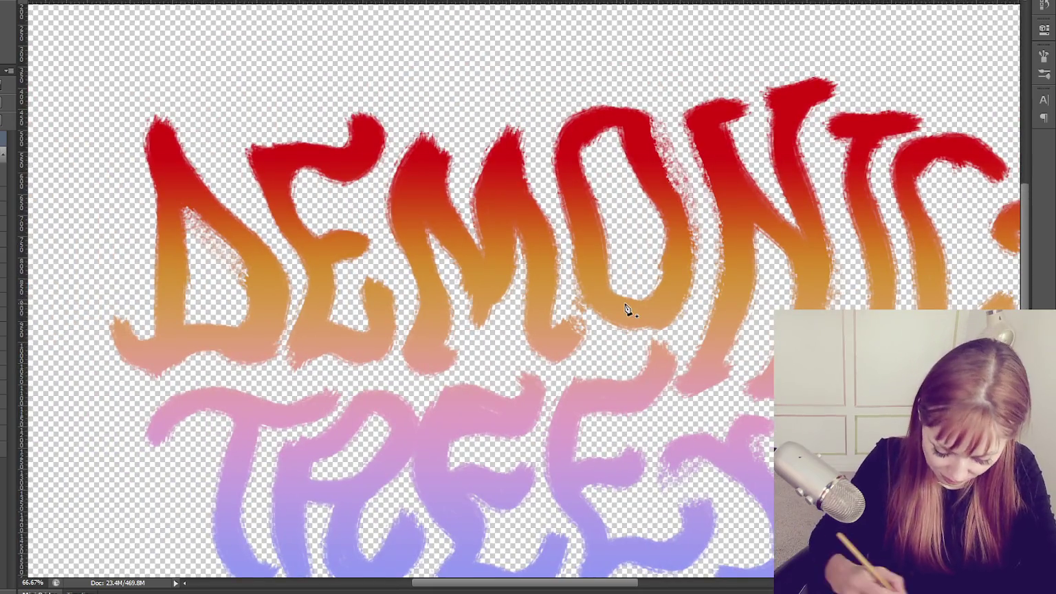
Trace a closed pen path around the outer edge of the D.
{"action": "left_click_drag", "start_coordinate": [149, 159], "coordinate": [157, 193]}
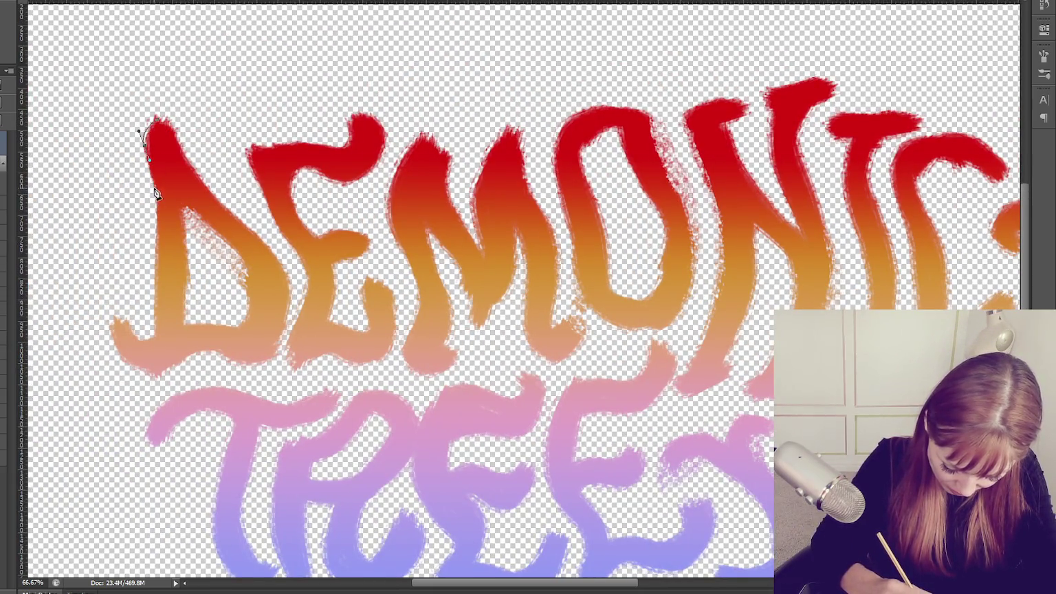
{"action": "left_click_drag", "start_coordinate": [152, 265], "coordinate": [155, 292]}
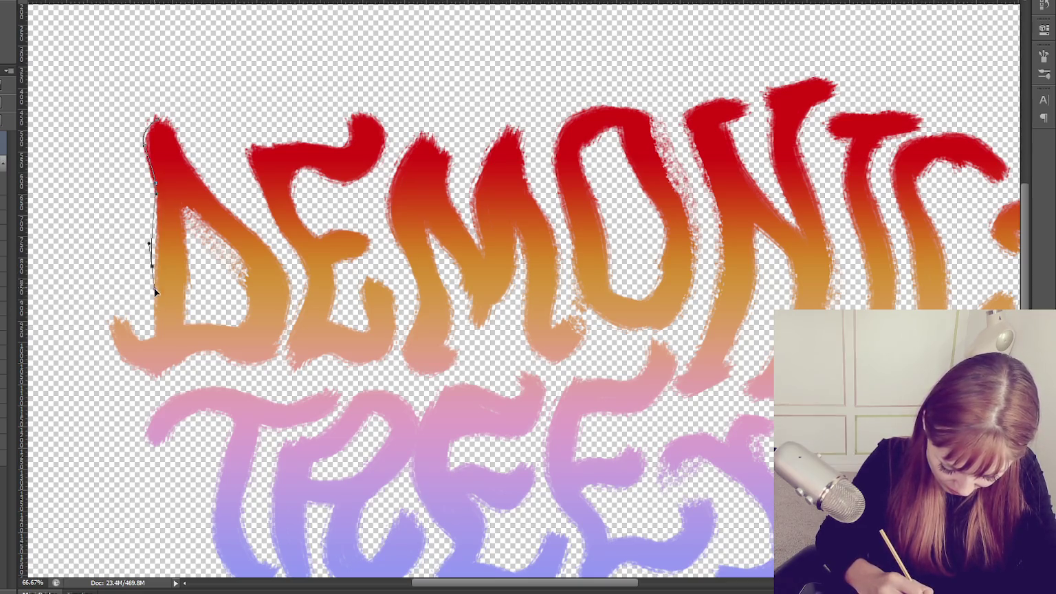
{"action": "left_click_drag", "start_coordinate": [153, 337], "coordinate": [116, 323]}
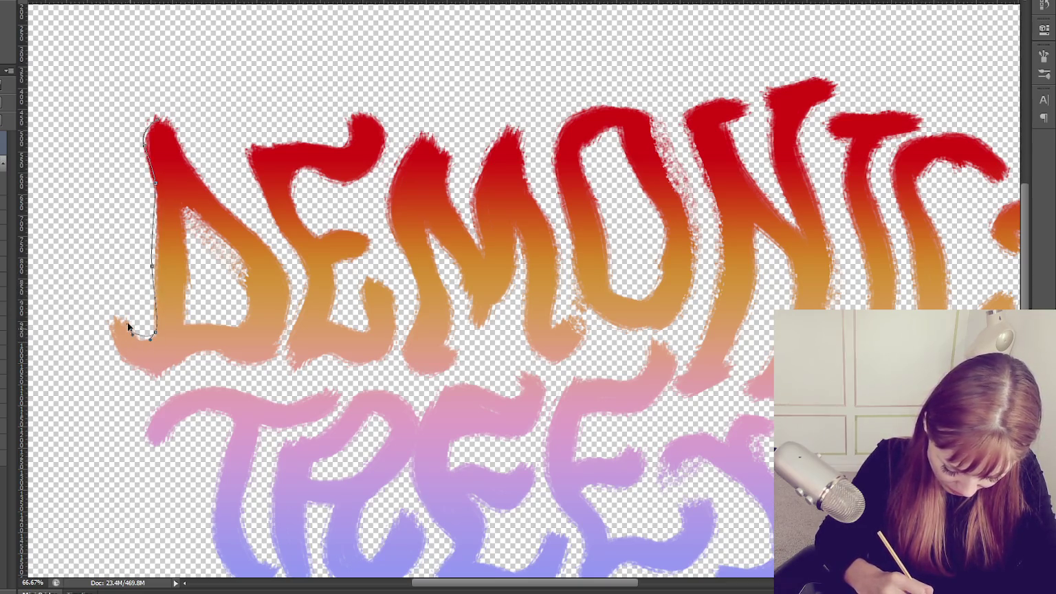
{"action": "mouse_move", "coordinate": [125, 359]}
{"action": "left_mouse_down"}
{"action": "mouse_move", "coordinate": [145, 370]}
{"action": "mouse_move", "coordinate": [281, 337]}
{"action": "left_mouse_up"}
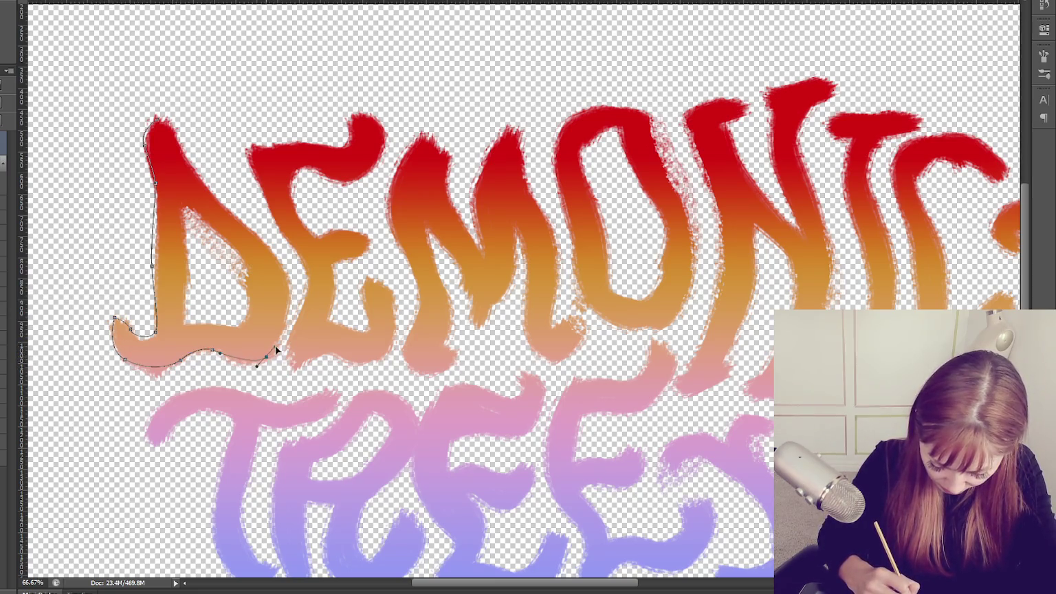
{"action": "left_click_drag", "start_coordinate": [288, 285], "coordinate": [285, 256]}
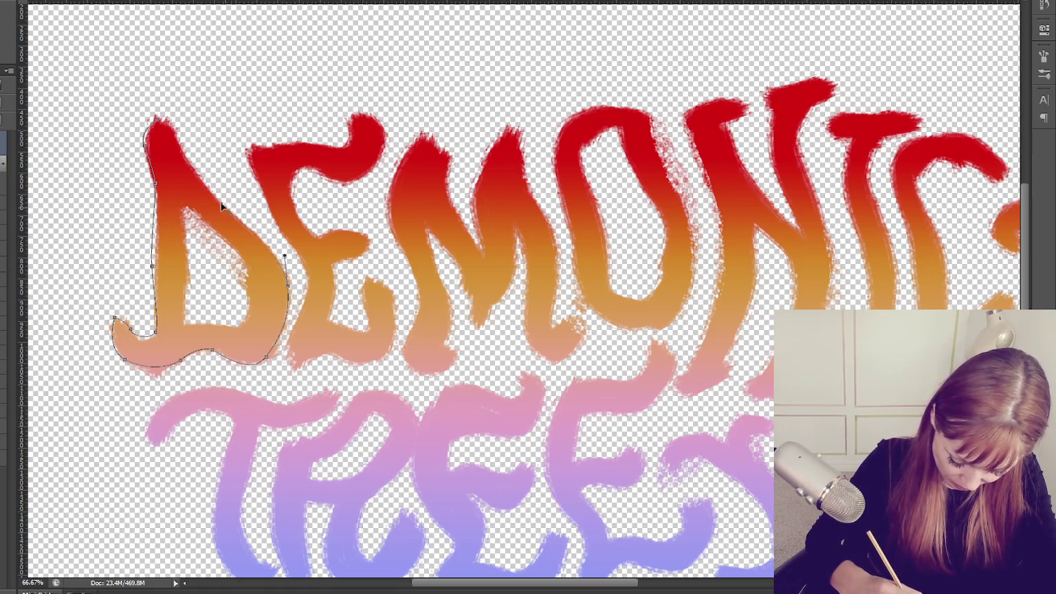
{"action": "left_click_drag", "start_coordinate": [204, 187], "coordinate": [184, 157]}
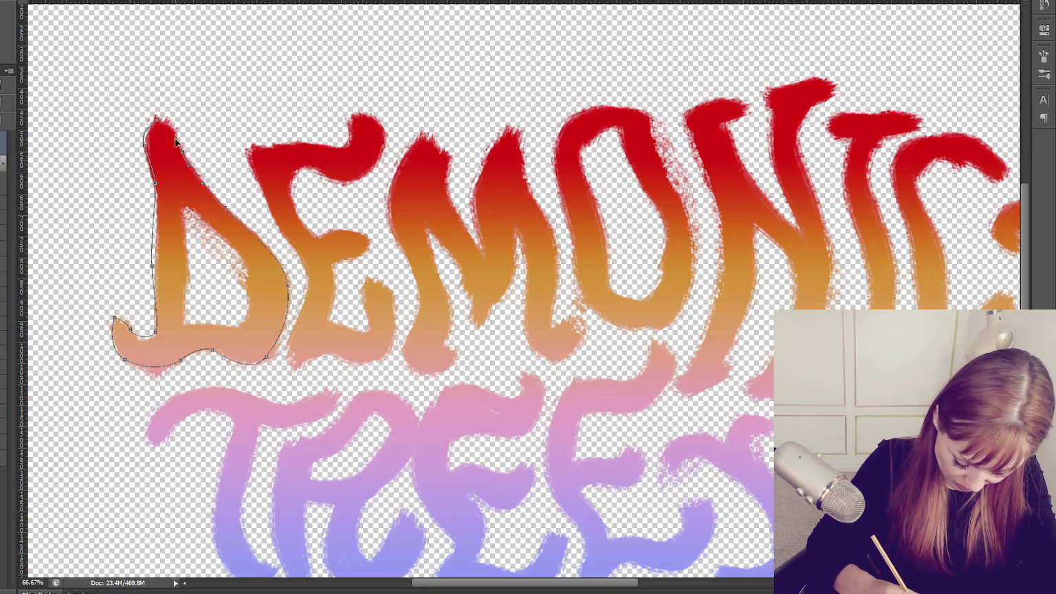
{"action": "left_click", "coordinate": [158, 125]}
Trace a closed pen path around the D's inner counter.
{"action": "left_click", "coordinate": [184, 203]}
{"action": "left_click_drag", "start_coordinate": [237, 256], "coordinate": [246, 275]}
{"action": "left_click", "coordinate": [249, 325]}
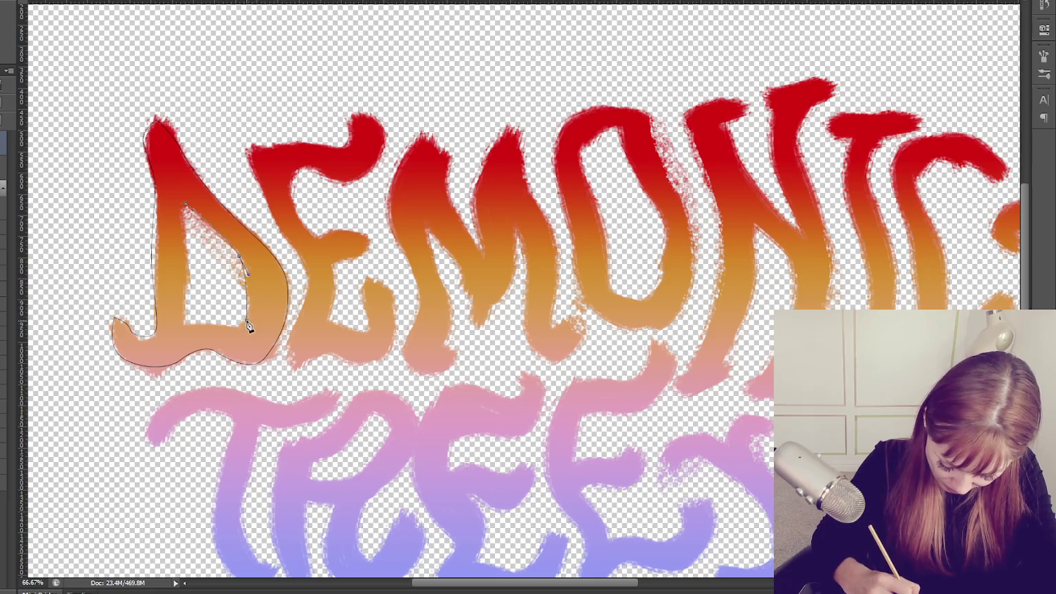
{"action": "left_click_drag", "start_coordinate": [206, 326], "coordinate": [192, 327]}
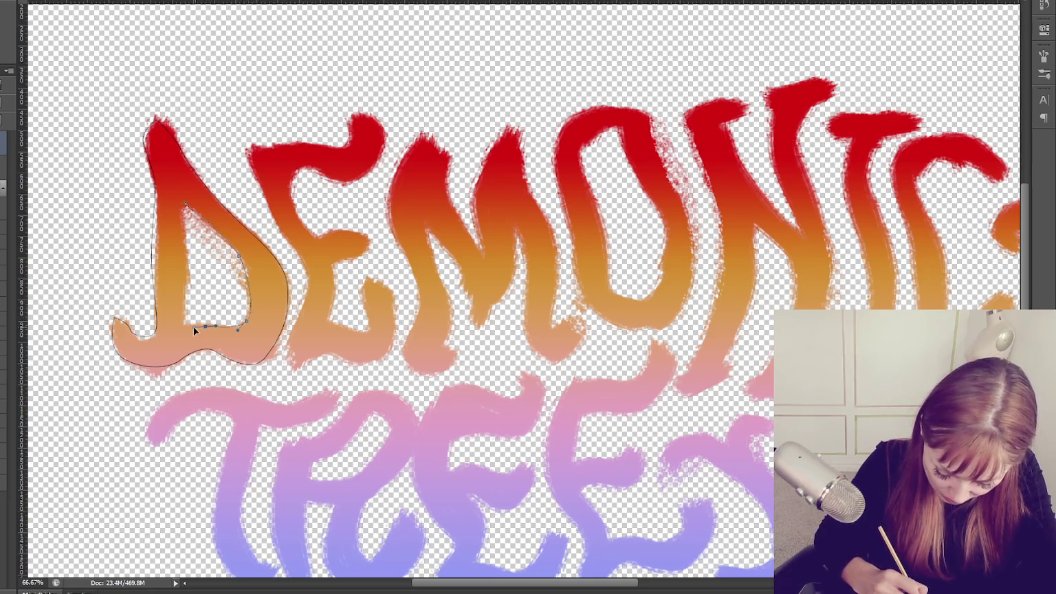
{"action": "left_click", "coordinate": [181, 326]}
{"action": "left_click_drag", "start_coordinate": [176, 261], "coordinate": [176, 236]}
{"action": "left_click", "coordinate": [185, 205]}
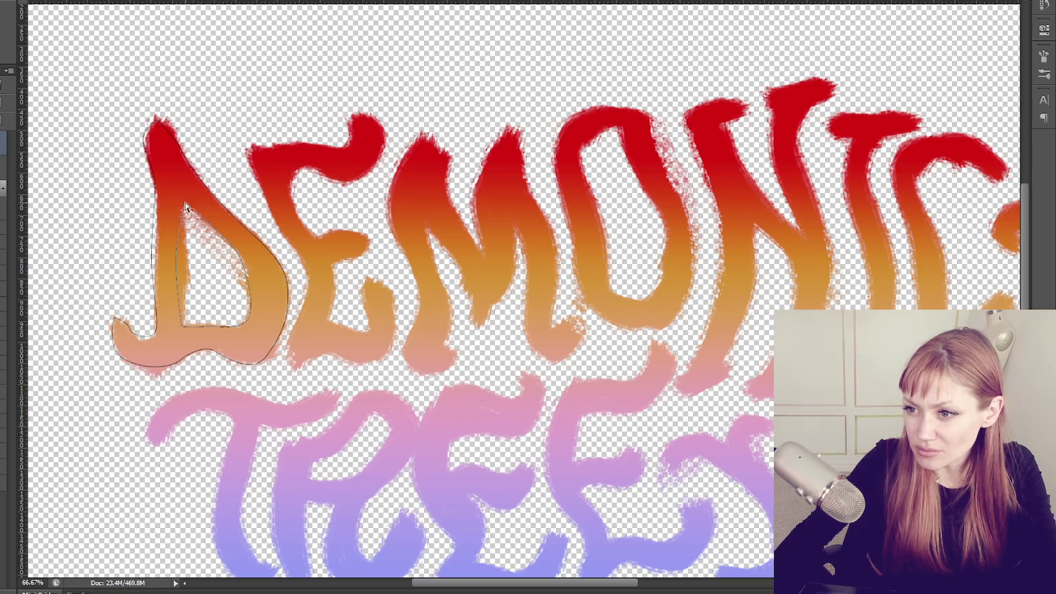
Refine the counter and outer D curves, then stroke both paths with thick black.
{"action": "mouse_move", "coordinate": [184, 205]}
{"action": "left_mouse_down"}
{"action": "mouse_move", "coordinate": [223, 227]}
{"action": "mouse_move", "coordinate": [228, 244]}
{"action": "left_mouse_up"}
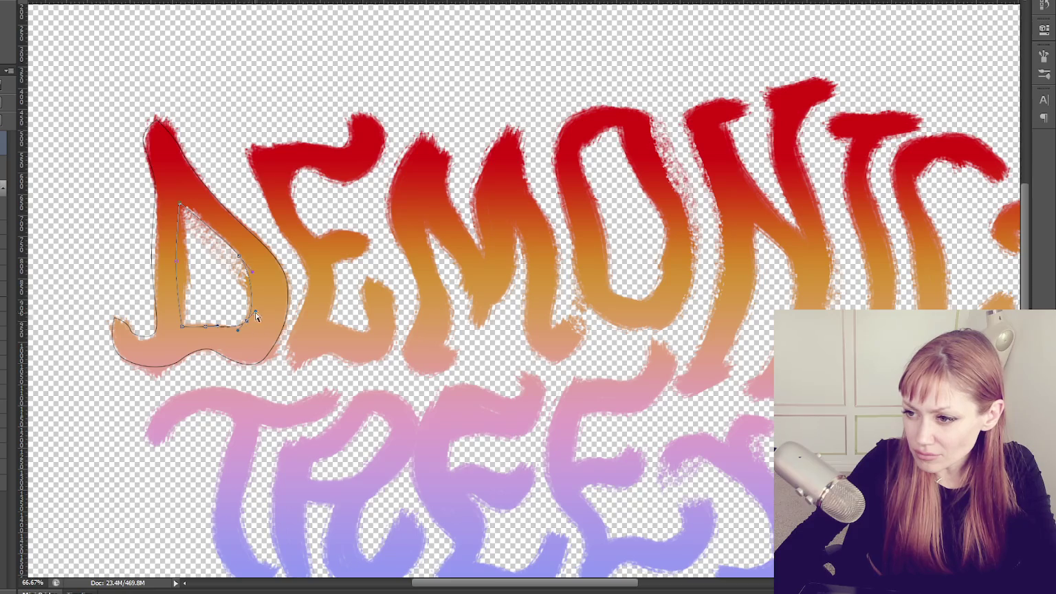
{"action": "left_click_drag", "start_coordinate": [256, 313], "coordinate": [256, 308]}
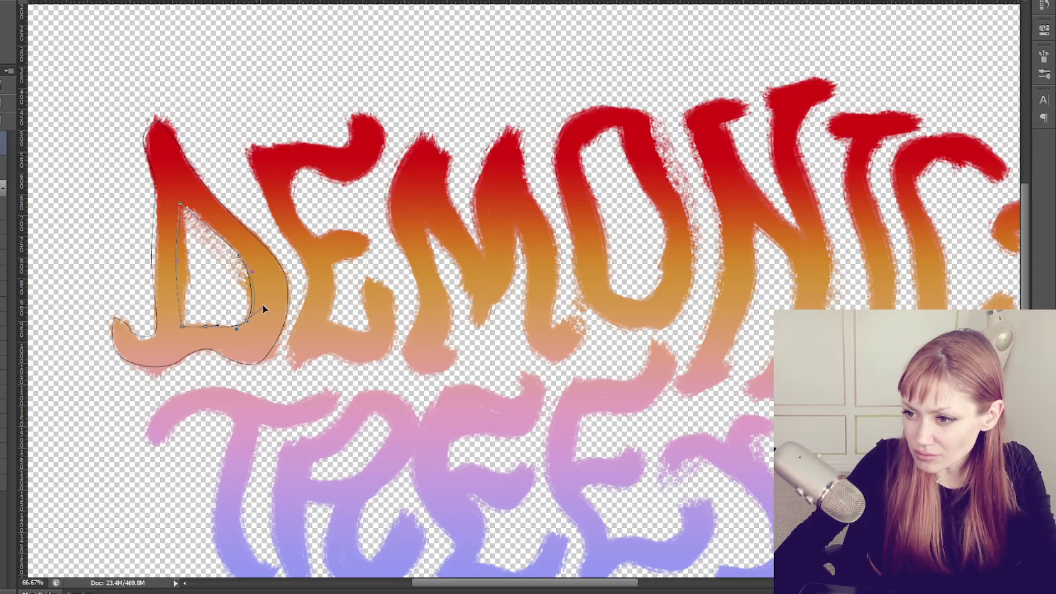
{"action": "left_click_drag", "start_coordinate": [255, 384], "coordinate": [247, 370]}
{"action": "left_click", "coordinate": [247, 370]}
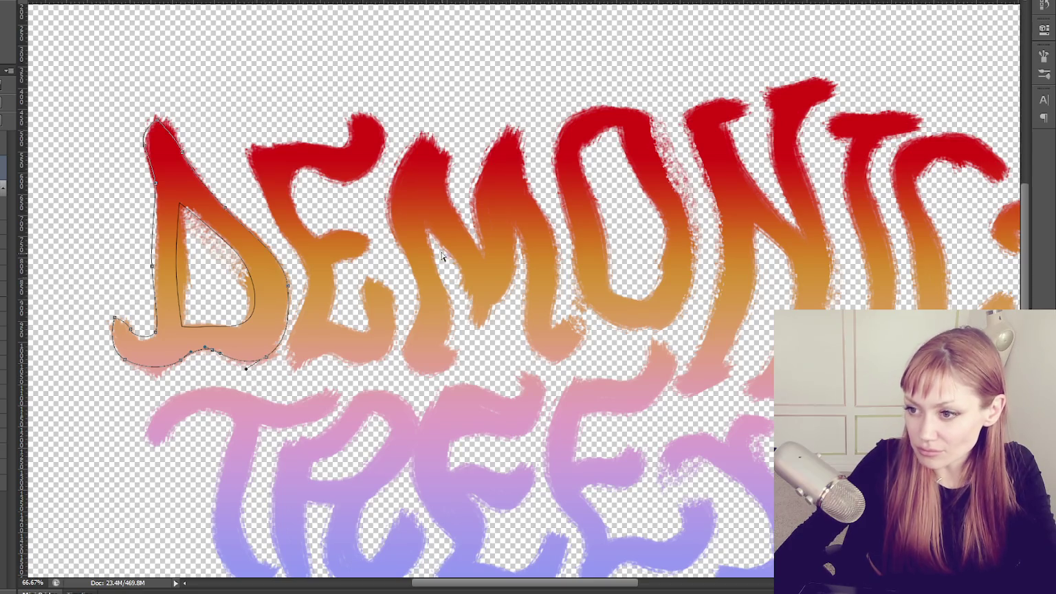
{"action": "left_click", "coordinate": [178, 328]}
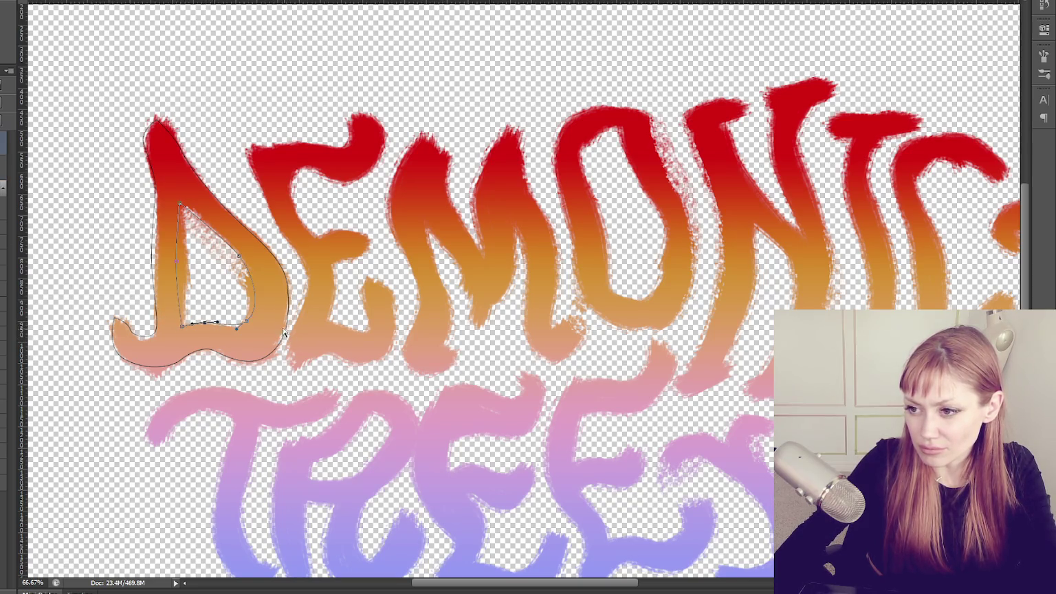
{"action": "left_click", "coordinate": [200, 307]}
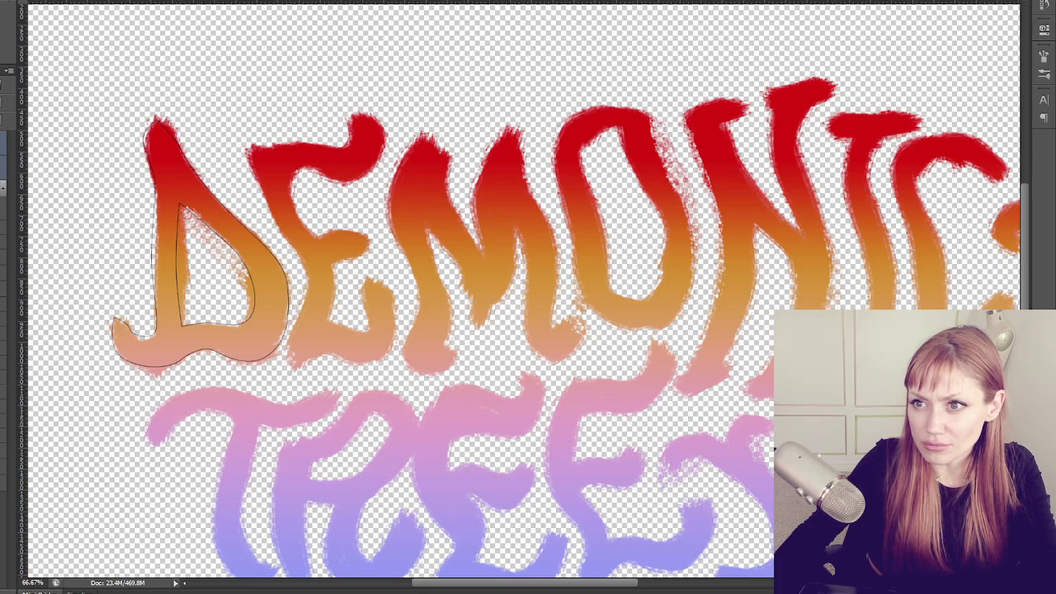
{"action": "key", "text": "Return"}
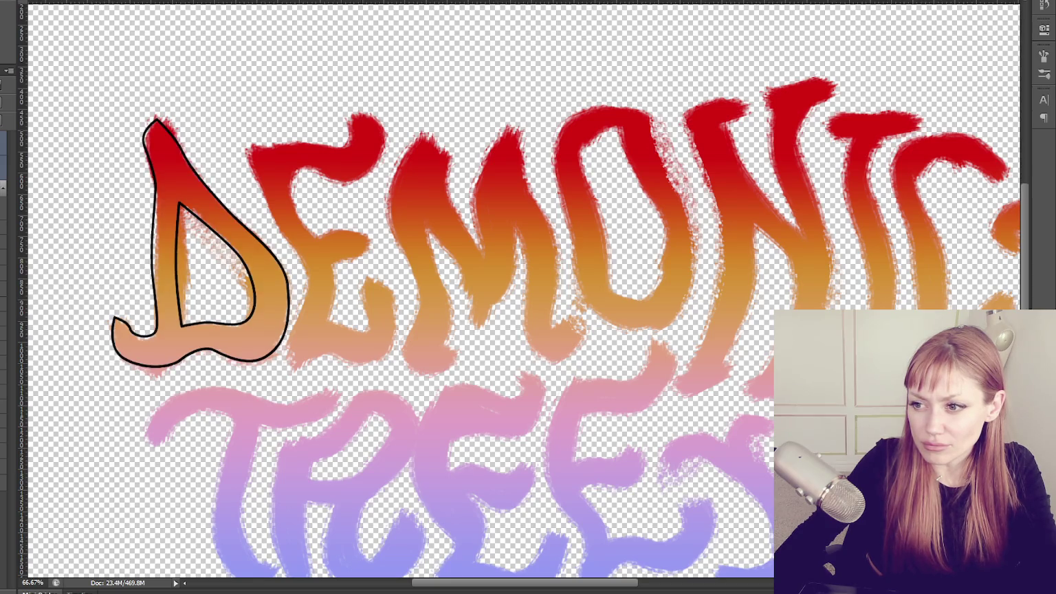
Dismiss the layer-selection error, zoom out to 50%, and undo the D's black outline.
{"action": "key", "text": "ctrl+z"}
{"action": "left_click", "coordinate": [237, 97]}
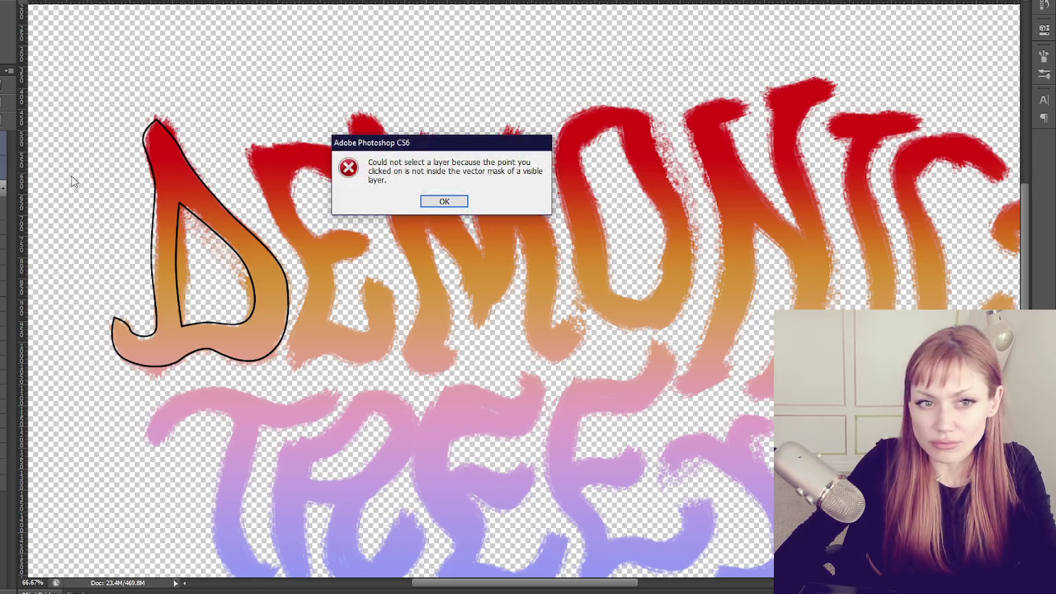
{"action": "key", "text": "Return"}
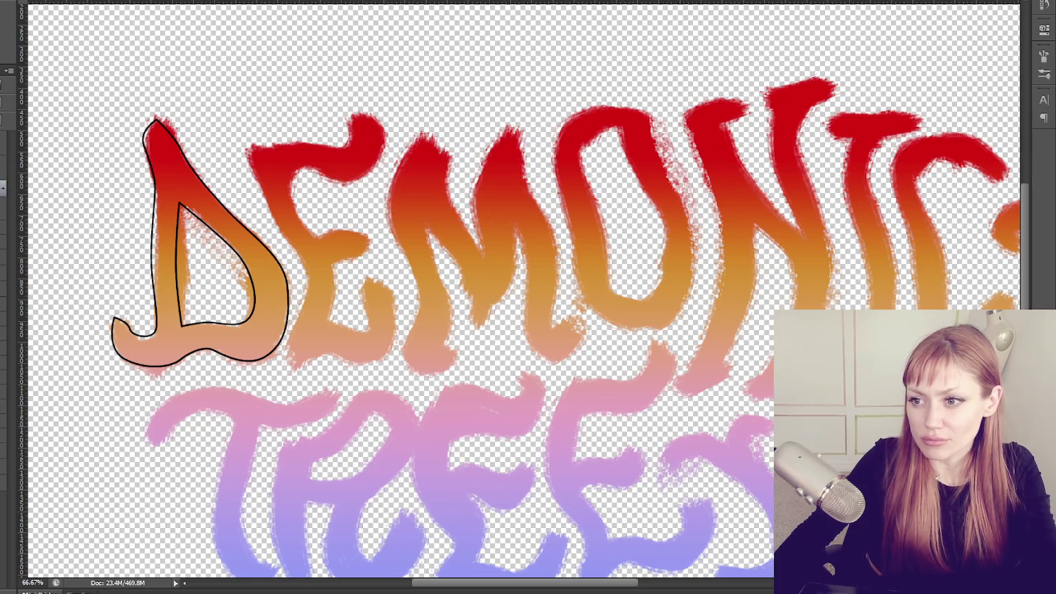
{"action": "key", "text": "ctrl+minus"}
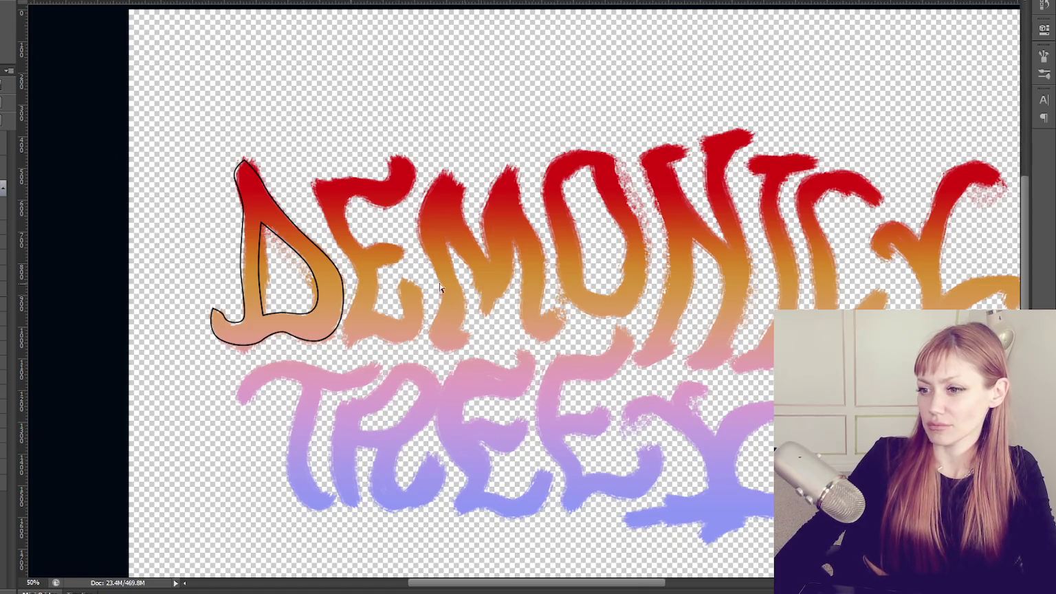
{"action": "key", "text": "ctrl+h"}
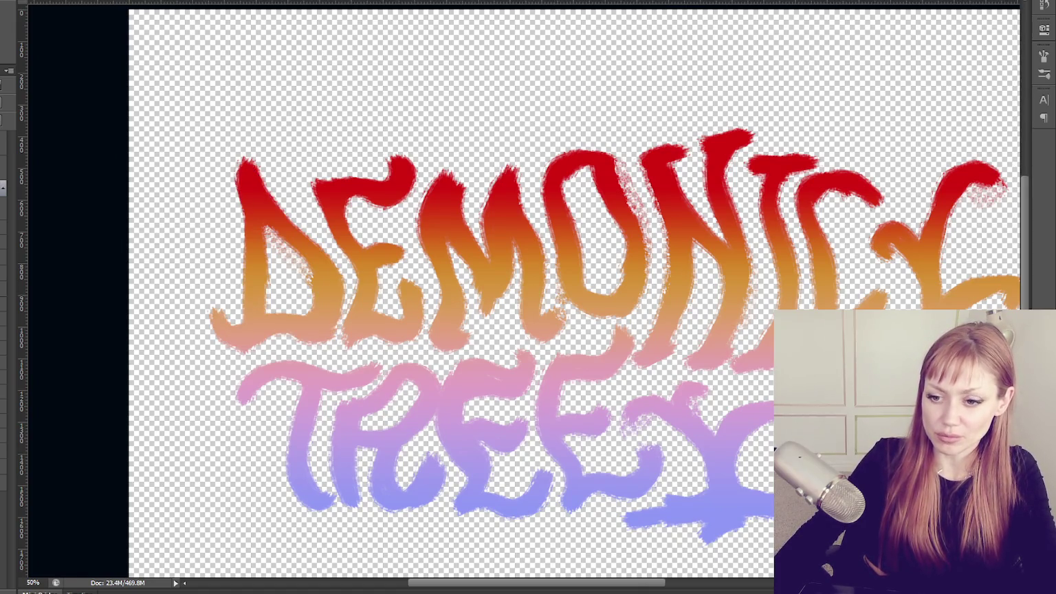
Zoom in to 100% and pan so the whole D, E and M fill the view.
{"action": "scroll", "coordinate": [282, 265], "scroll_direction": "up", "scroll_amount": 1}
{"action": "scroll", "coordinate": [282, 266], "scroll_direction": "up", "scroll_amount": 1}
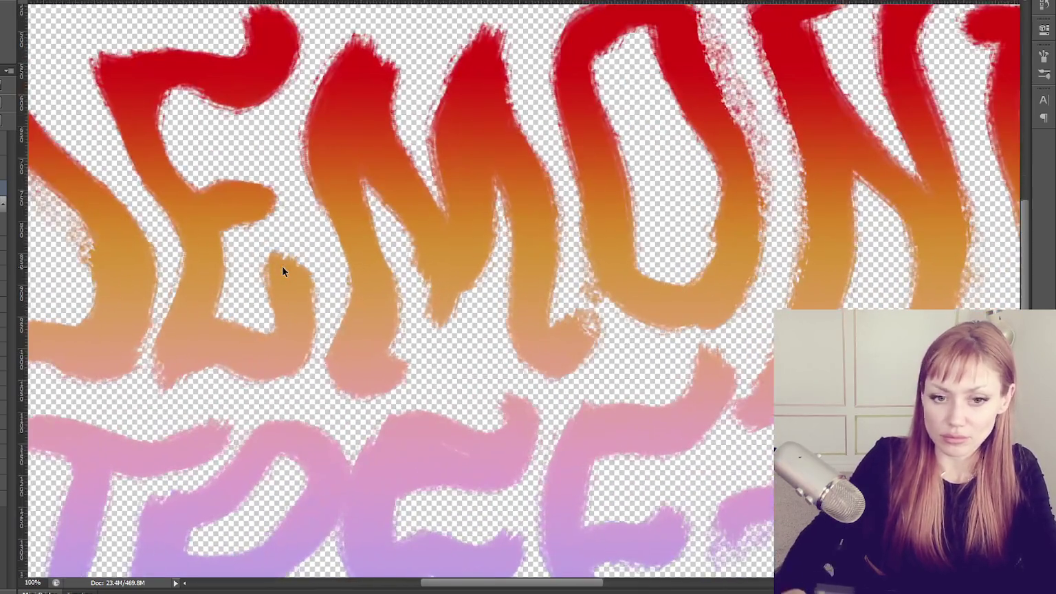
{"action": "left_click_drag", "start_coordinate": [282, 272], "coordinate": [568, 251]}
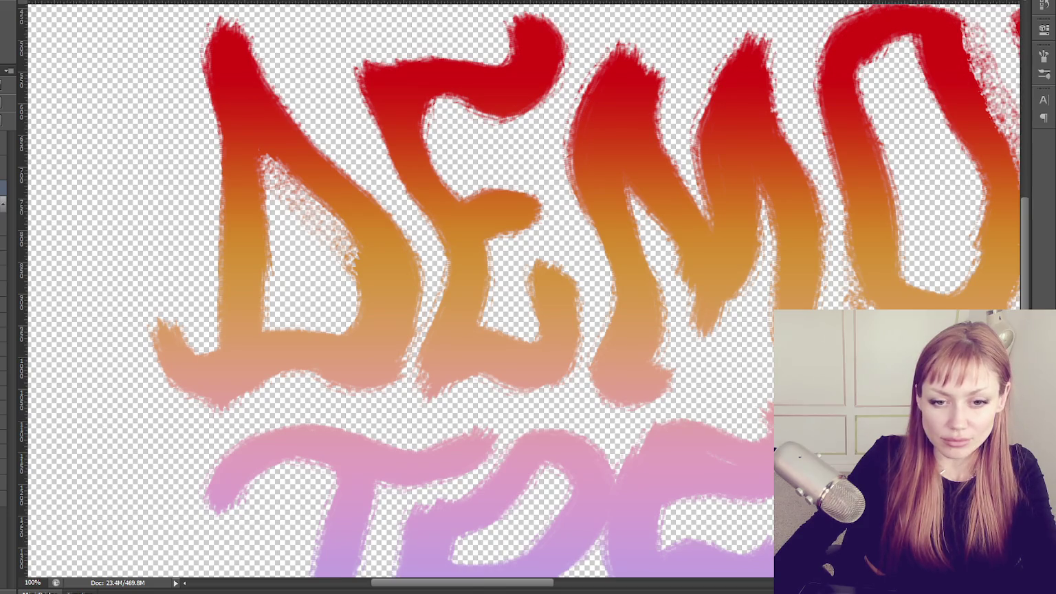
{"action": "scroll", "coordinate": [376, 323], "scroll_direction": "up", "scroll_amount": 1}
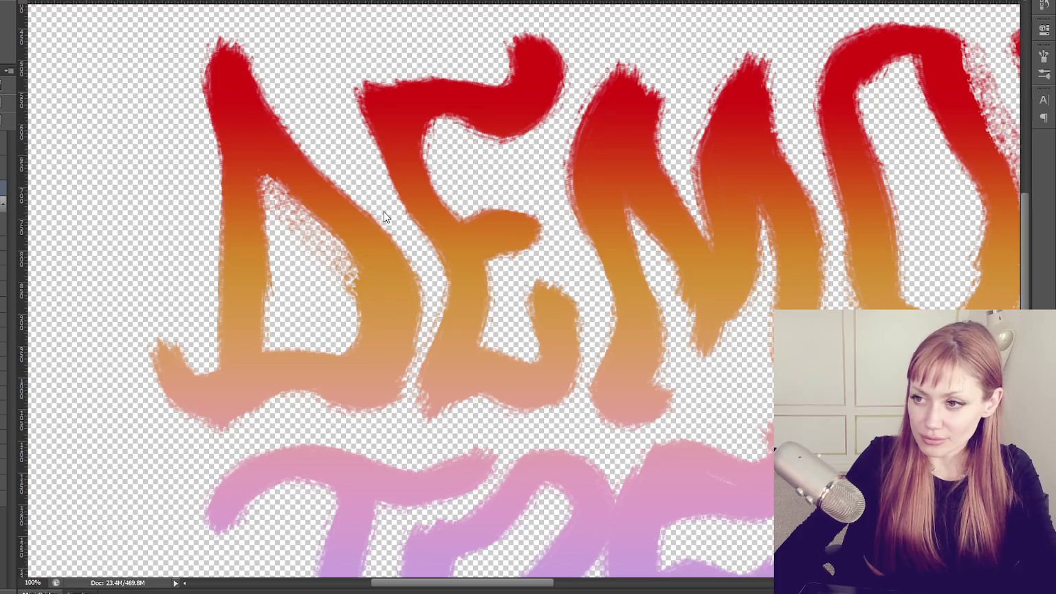
{"action": "left_click", "coordinate": [314, 64]}
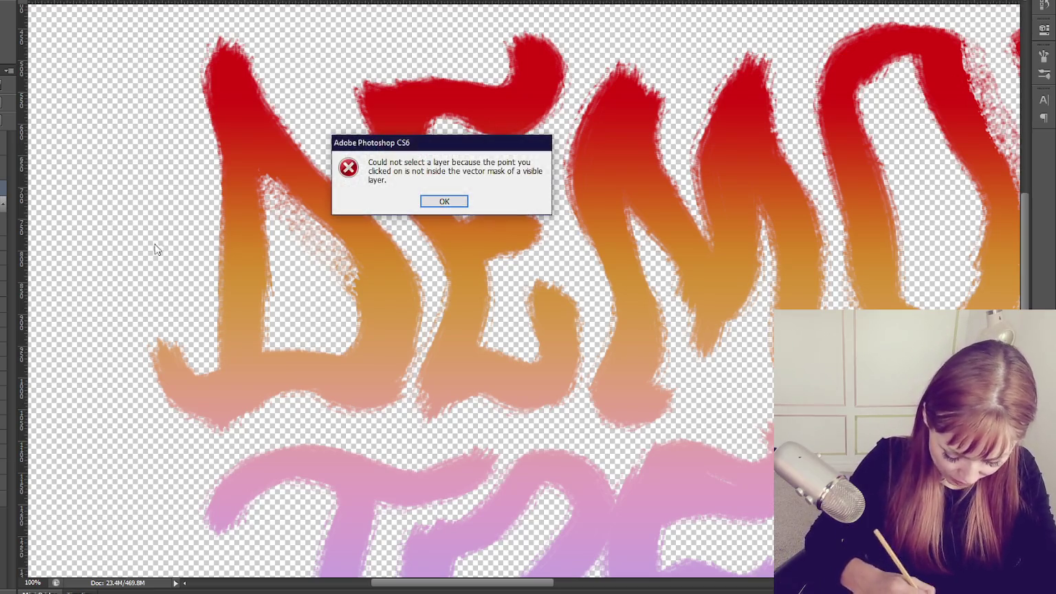
Brush straight black lines down inside and beside the D, redoing bad strokes.
{"action": "key", "text": "Return"}
{"action": "left_click_drag", "start_coordinate": [264, 175], "coordinate": [263, 346]}
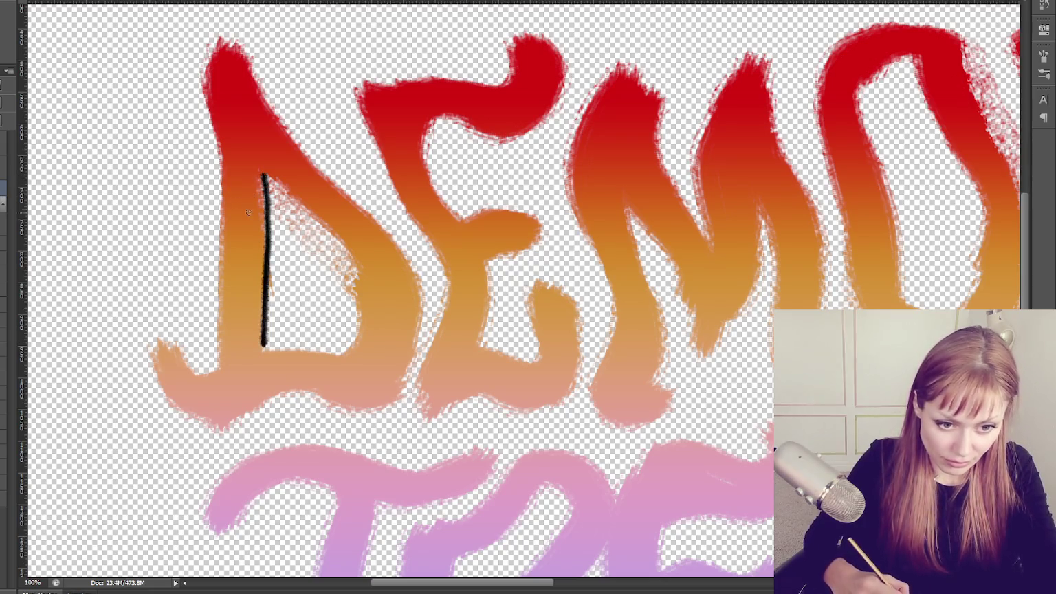
{"action": "key", "text": "ctrl+z"}
{"action": "left_click_drag", "start_coordinate": [260, 173], "coordinate": [266, 342]}
{"action": "key", "text": "ctrl+z"}
{"action": "left_click_drag", "start_coordinate": [262, 176], "coordinate": [268, 347]}
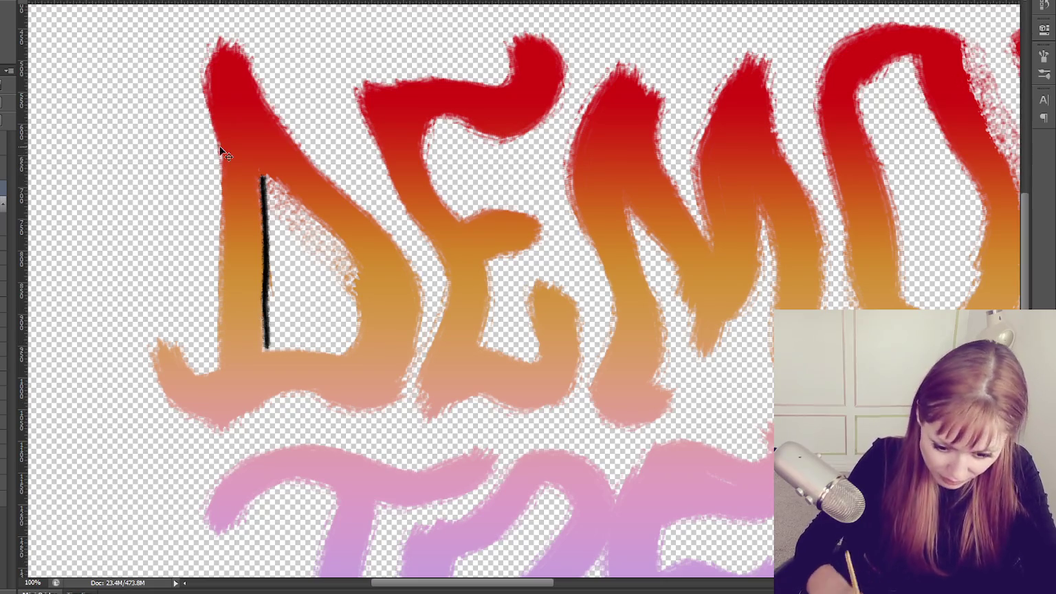
{"action": "key", "text": "ctrl+minus"}
{"action": "left_click_drag", "start_coordinate": [314, 192], "coordinate": [315, 347]}
{"action": "key", "text": "ctrl+z"}
{"action": "mouse_move", "coordinate": [301, 141]}
{"action": "left_mouse_down"}
{"action": "mouse_move", "coordinate": [315, 196]}
{"action": "mouse_move", "coordinate": [311, 346]}
{"action": "left_mouse_up"}
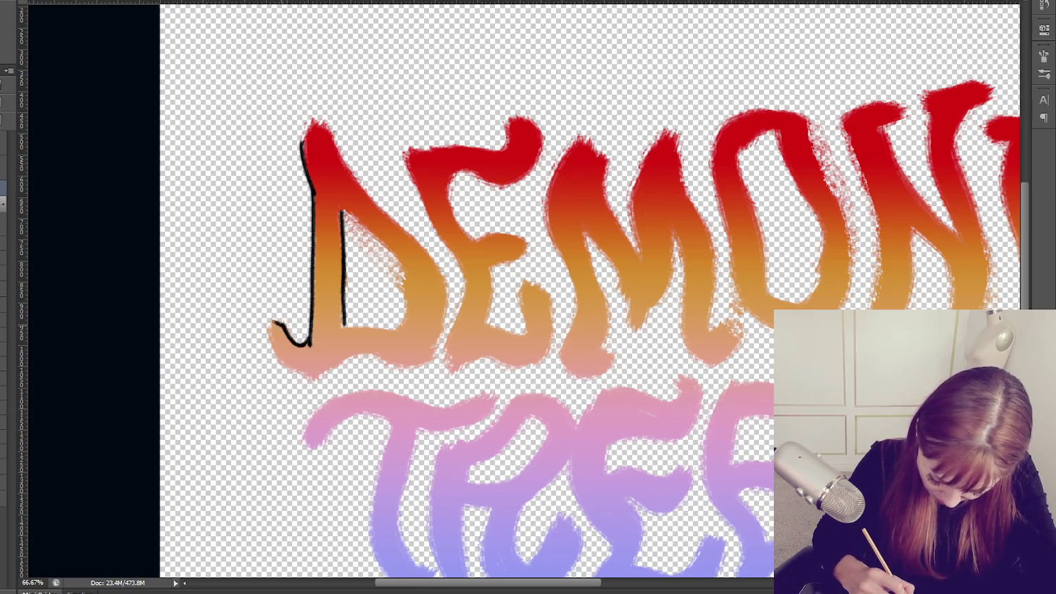
Outline the D's bottom, right side and upper diagonal edge in black.
{"action": "left_click_drag", "start_coordinate": [273, 331], "coordinate": [436, 361]}
{"action": "left_click_drag", "start_coordinate": [449, 283], "coordinate": [433, 362]}
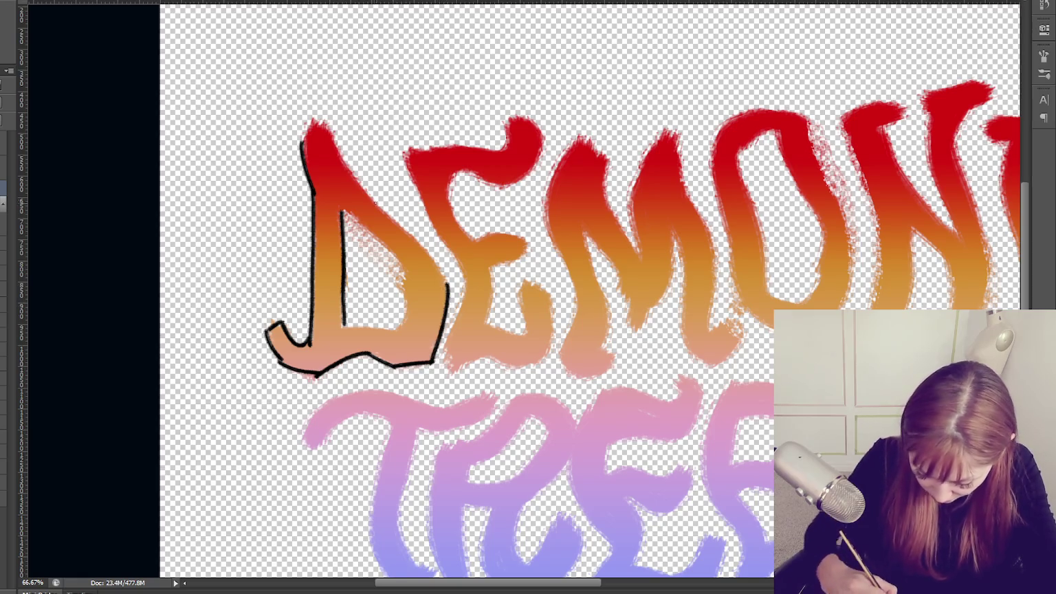
{"action": "mouse_move", "coordinate": [322, 123]}
{"action": "left_mouse_down"}
{"action": "mouse_move", "coordinate": [376, 210]}
{"action": "mouse_move", "coordinate": [448, 281]}
{"action": "left_mouse_up"}
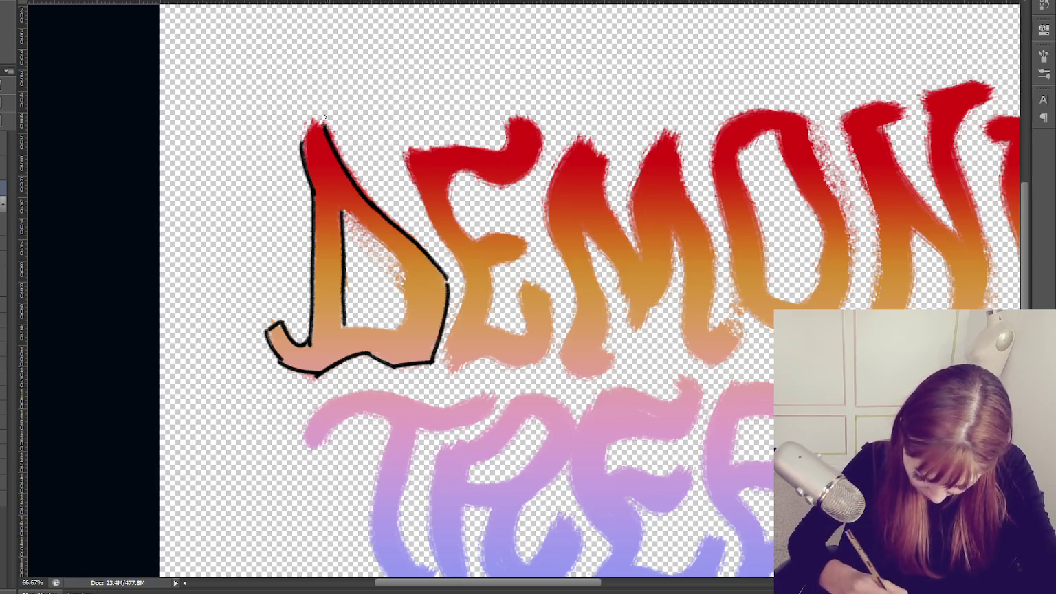
{"action": "left_click_drag", "start_coordinate": [299, 146], "coordinate": [321, 122]}
{"action": "key", "text": "ctrl+z"}
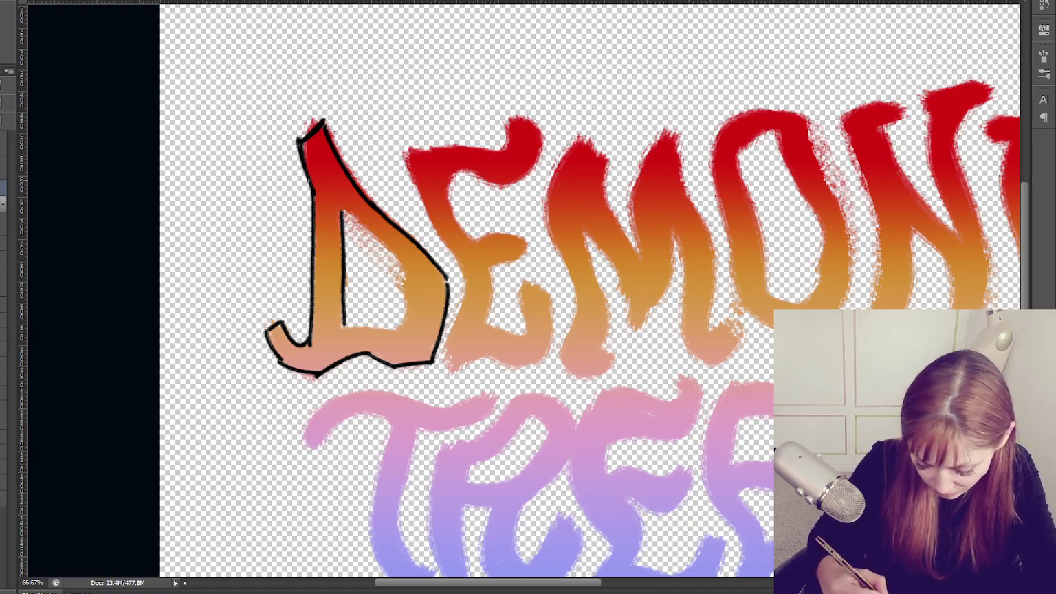
Outline the E's left edge and bottom edge in black.
{"action": "mouse_move", "coordinate": [402, 151]}
{"action": "left_mouse_down"}
{"action": "mouse_move", "coordinate": [436, 242]}
{"action": "mouse_move", "coordinate": [465, 278]}
{"action": "mouse_move", "coordinate": [453, 337]}
{"action": "left_mouse_up"}
{"action": "left_click_drag", "start_coordinate": [465, 276], "coordinate": [447, 351]}
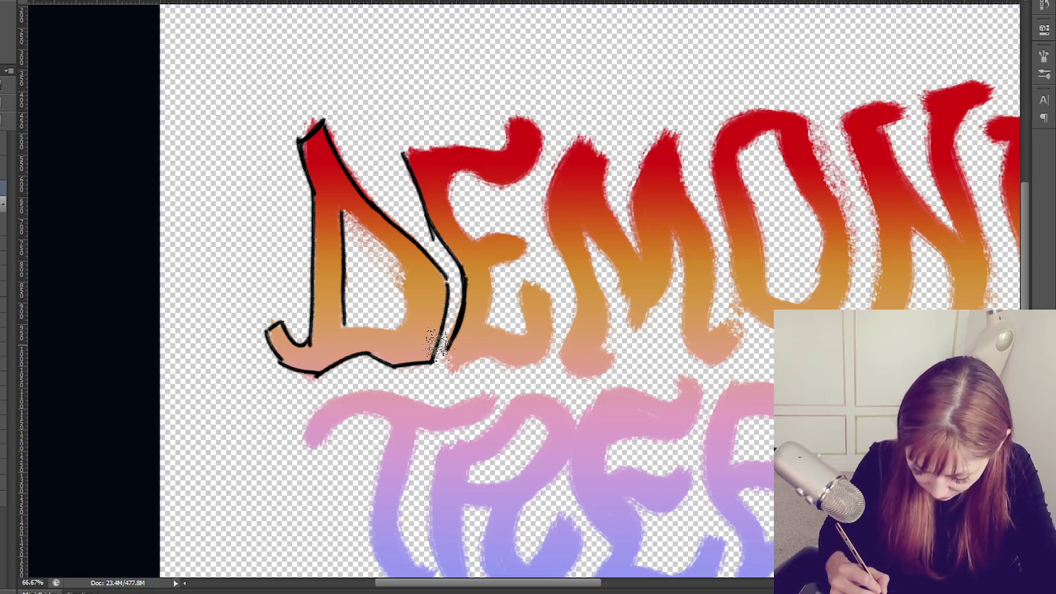
{"action": "key", "text": "F5"}
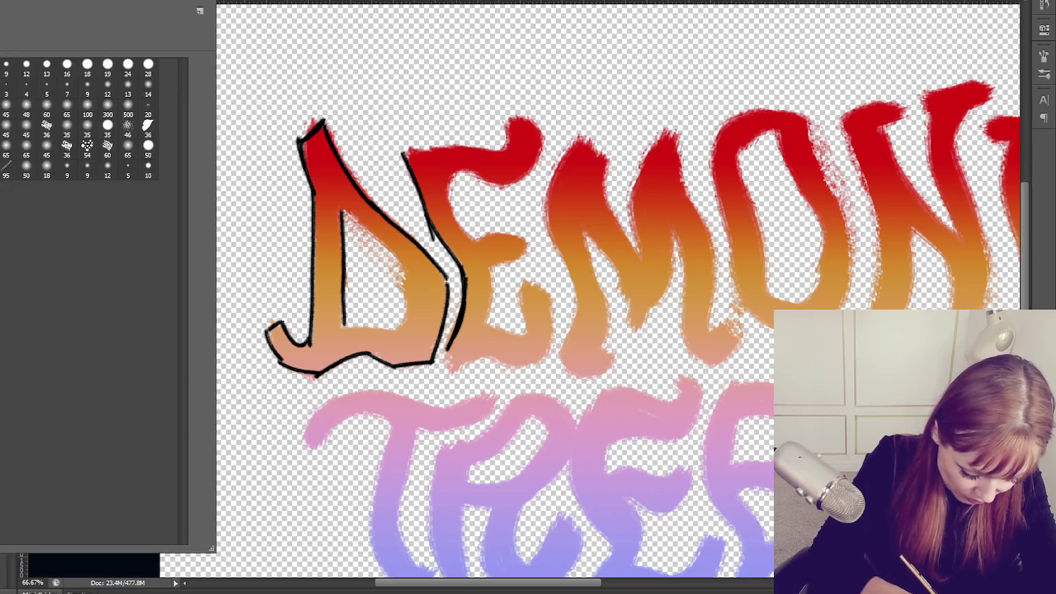
{"action": "key", "text": "F5"}
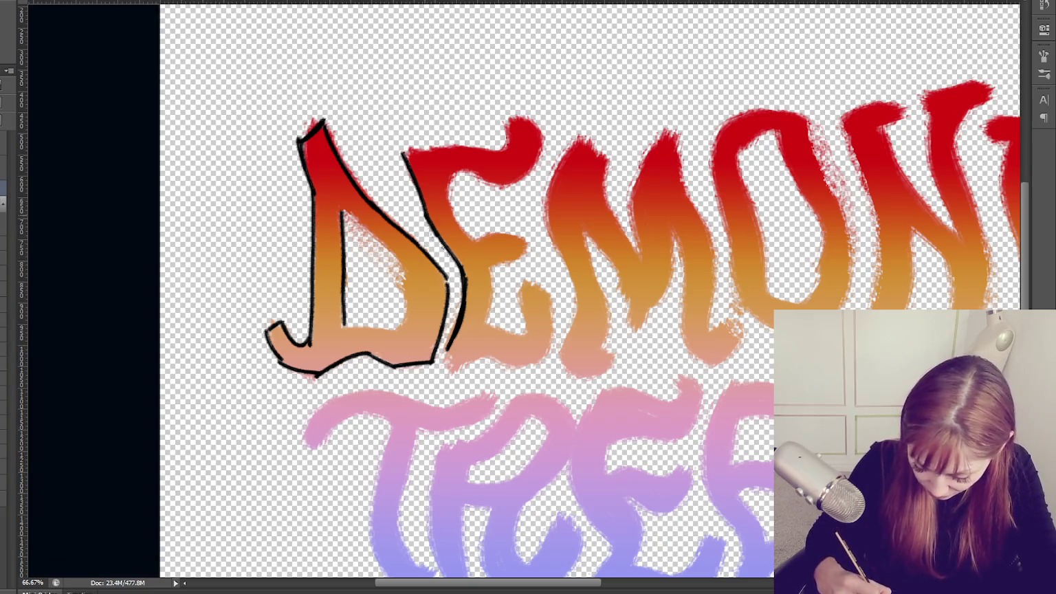
{"action": "left_click_drag", "start_coordinate": [479, 361], "coordinate": [528, 360]}
{"action": "key", "text": "ctrl+z"}
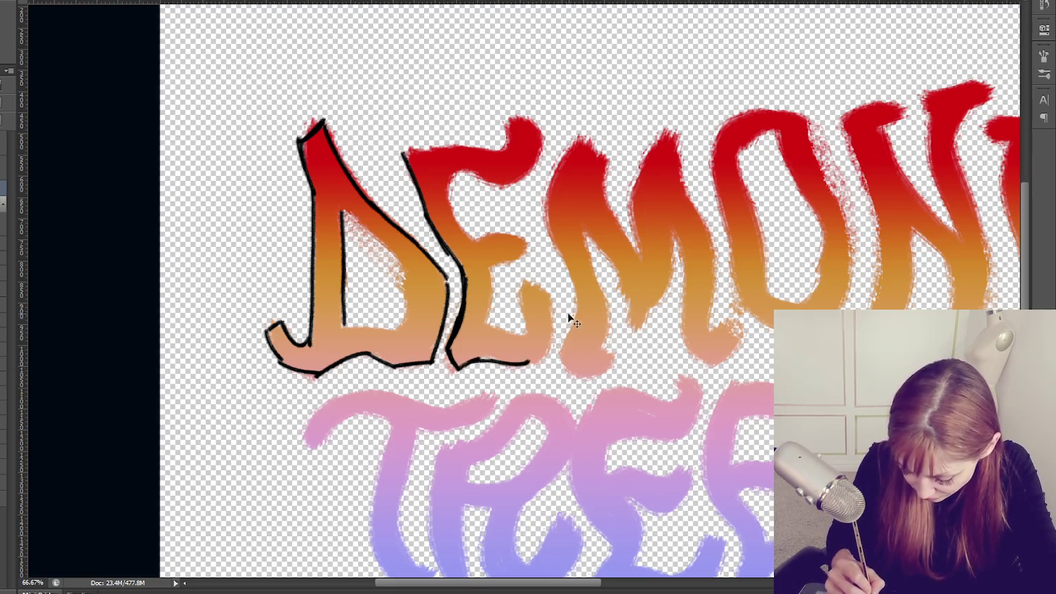
{"action": "key", "text": "ctrl+z"}
{"action": "left_click_drag", "start_coordinate": [545, 294], "coordinate": [548, 363]}
{"action": "left_click_drag", "start_coordinate": [479, 361], "coordinate": [548, 363]}
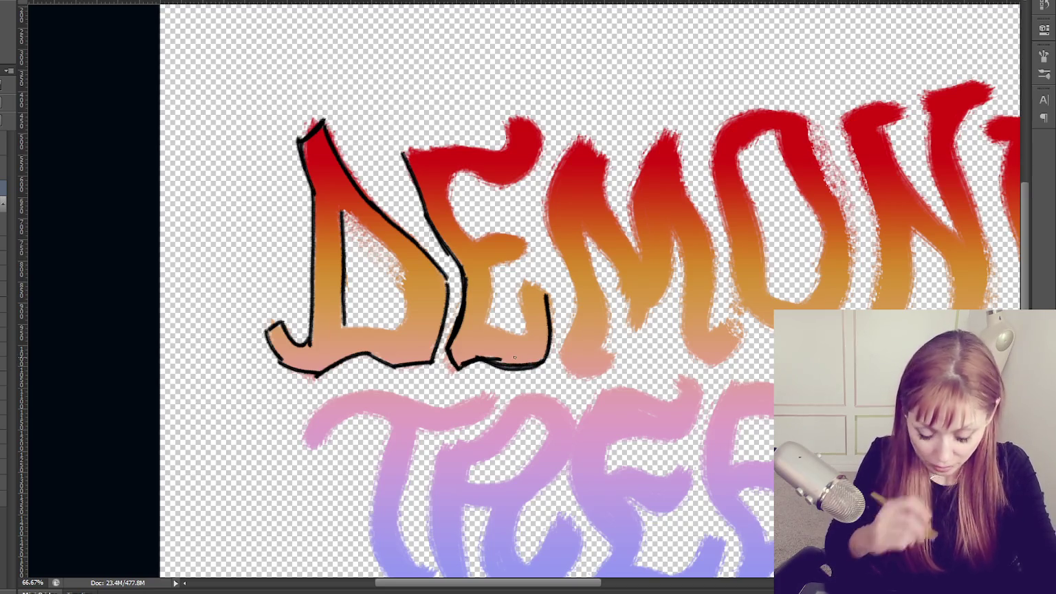
{"action": "left_click_drag", "start_coordinate": [521, 284], "coordinate": [524, 304]}
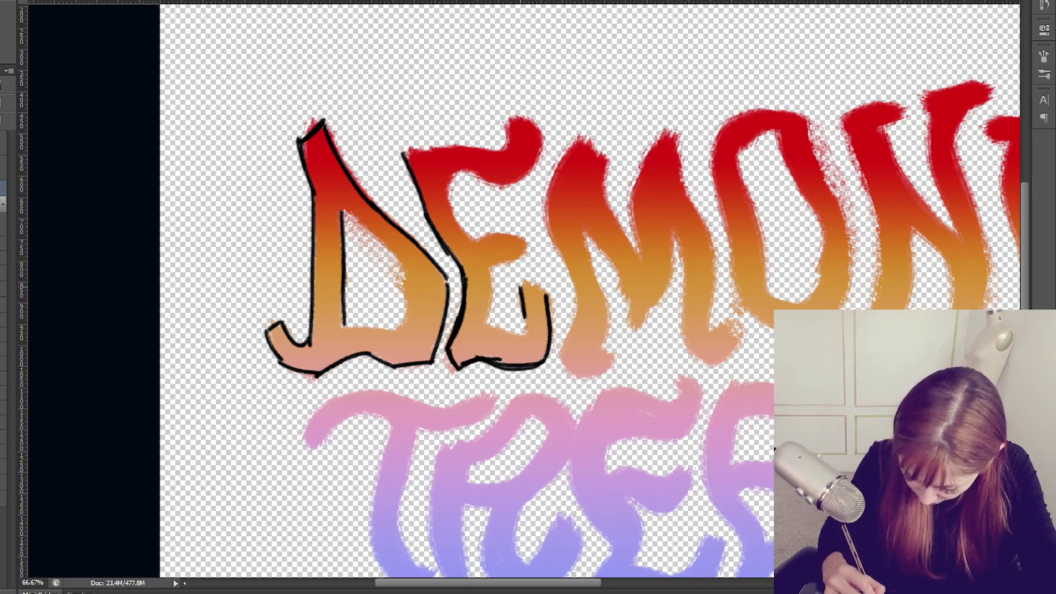
{"action": "key", "text": "ctrl+z"}
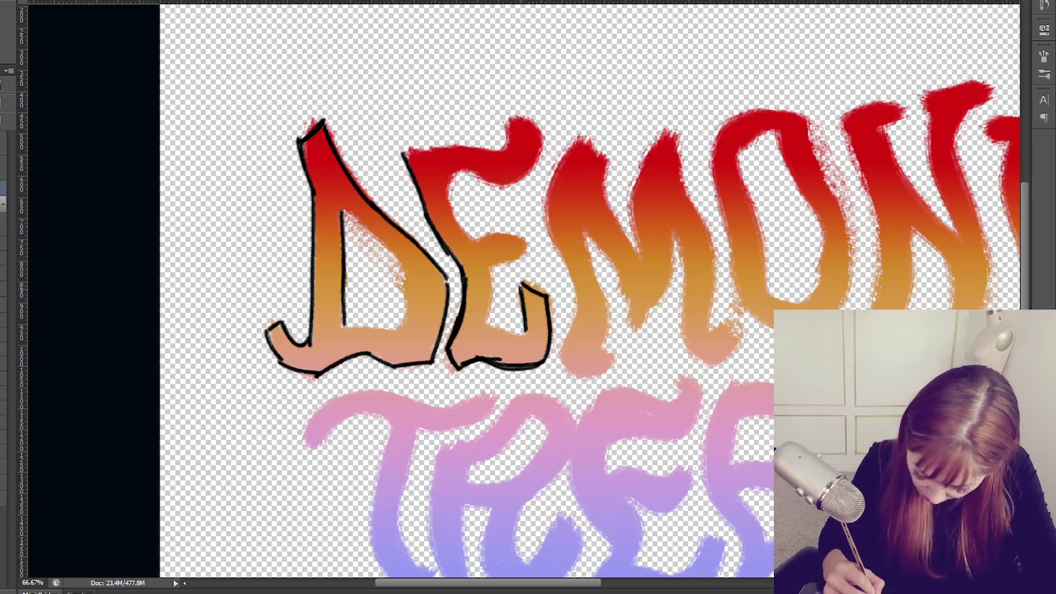
Outline the E's lower, middle and top arms in black.
{"action": "mouse_move", "coordinate": [487, 273]}
{"action": "left_mouse_down"}
{"action": "mouse_move", "coordinate": [488, 325]}
{"action": "mouse_move", "coordinate": [534, 301]}
{"action": "left_mouse_up"}
{"action": "mouse_move", "coordinate": [512, 262]}
{"action": "left_mouse_down"}
{"action": "mouse_move", "coordinate": [522, 231]}
{"action": "mouse_move", "coordinate": [471, 242]}
{"action": "left_mouse_up"}
{"action": "mouse_move", "coordinate": [451, 172]}
{"action": "left_mouse_down"}
{"action": "mouse_move", "coordinate": [471, 242]}
{"action": "mouse_move", "coordinate": [542, 130]}
{"action": "left_mouse_up"}
{"action": "key", "text": "ctrl+z"}
{"action": "left_click_drag", "start_coordinate": [459, 168], "coordinate": [533, 128]}
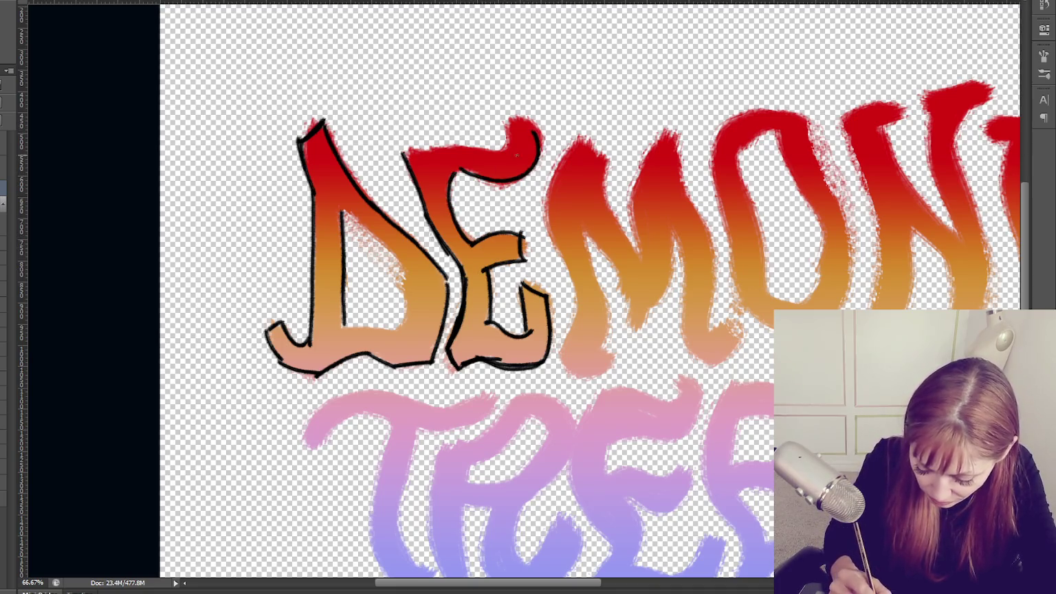
{"action": "left_click_drag", "start_coordinate": [440, 143], "coordinate": [506, 118]}
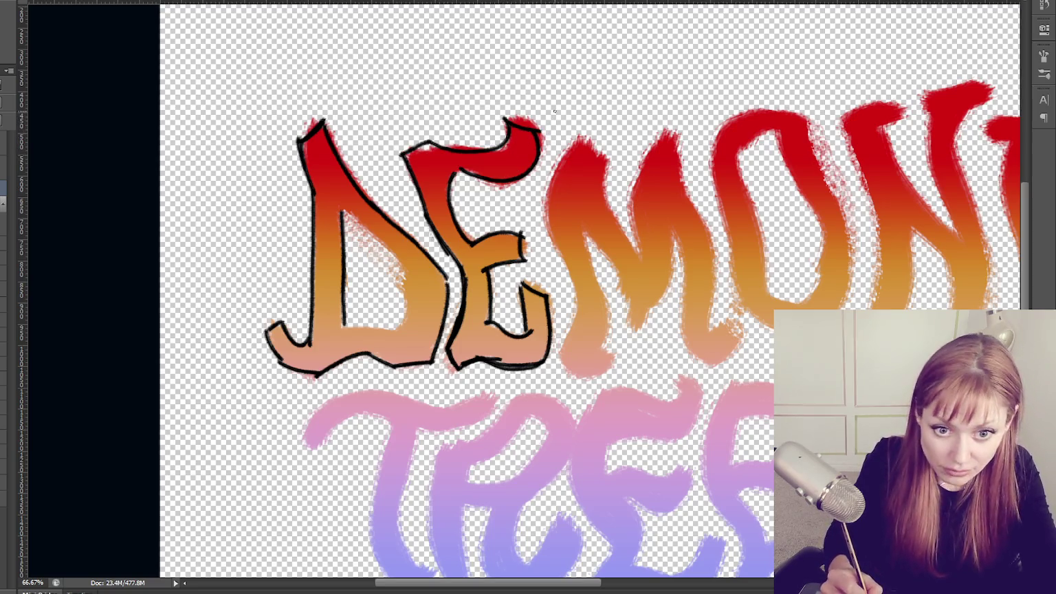
{"action": "mouse_move", "coordinate": [399, 154]}
{"action": "left_mouse_down"}
{"action": "mouse_move", "coordinate": [443, 139]}
{"action": "mouse_move", "coordinate": [422, 208]}
{"action": "mouse_move", "coordinate": [401, 156]}
{"action": "mouse_move", "coordinate": [418, 143]}
{"action": "left_mouse_up"}
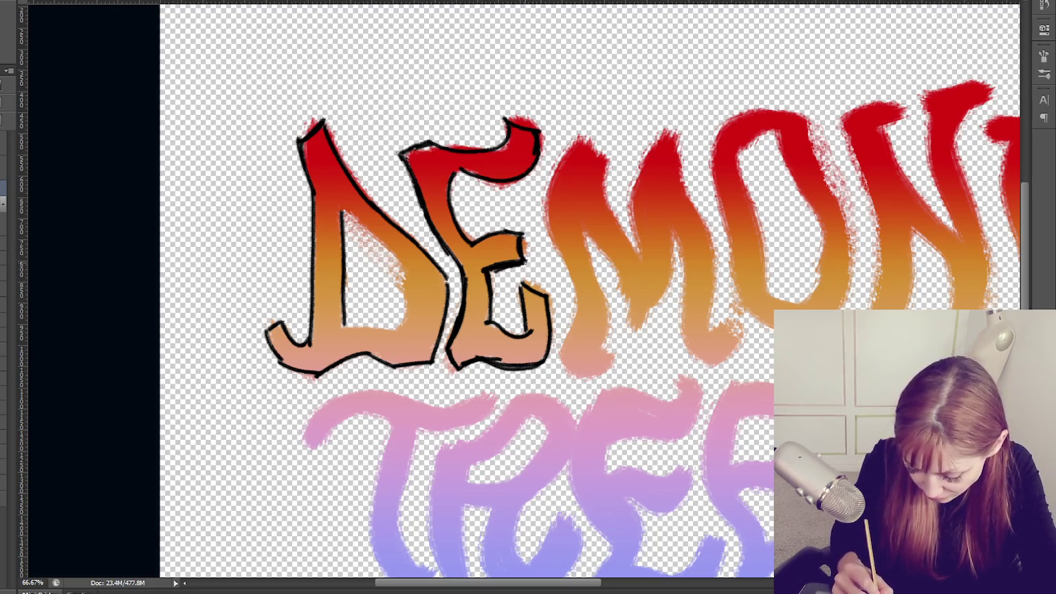
{"action": "key", "text": "ctrl+z"}
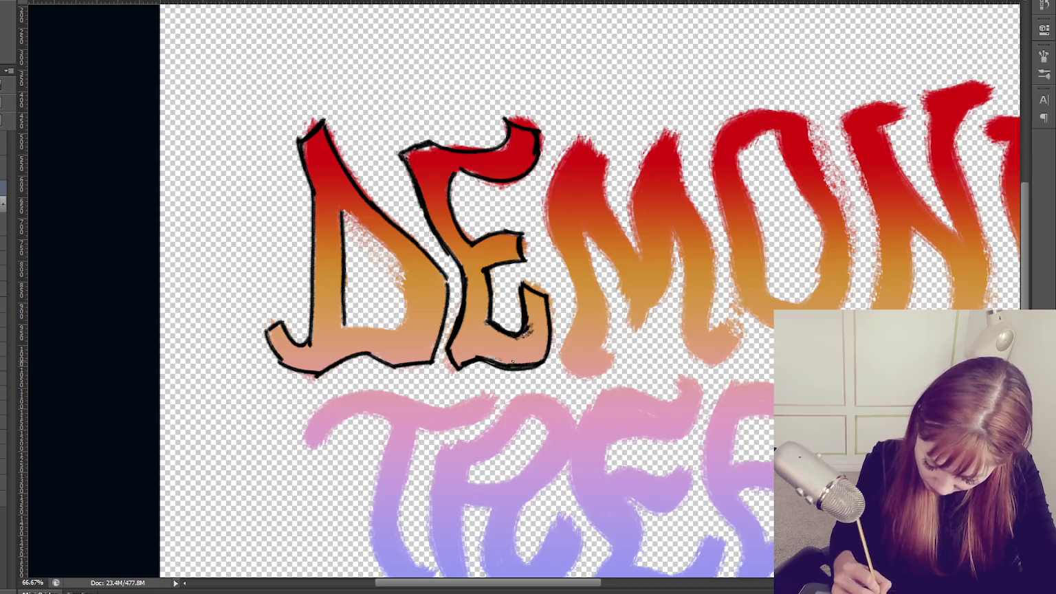
Outline the M's outer edges, inner sides and middle in black.
{"action": "mouse_move", "coordinate": [581, 136]}
{"action": "left_mouse_down"}
{"action": "mouse_move", "coordinate": [543, 223]}
{"action": "mouse_move", "coordinate": [581, 299]}
{"action": "mouse_move", "coordinate": [561, 361]}
{"action": "mouse_move", "coordinate": [591, 375]}
{"action": "mouse_move", "coordinate": [620, 357]}
{"action": "left_mouse_up"}
{"action": "left_click_drag", "start_coordinate": [595, 314], "coordinate": [615, 361]}
{"action": "mouse_move", "coordinate": [586, 232]}
{"action": "left_mouse_down"}
{"action": "mouse_move", "coordinate": [615, 309]}
{"action": "mouse_move", "coordinate": [634, 320]}
{"action": "mouse_move", "coordinate": [662, 304]}
{"action": "left_mouse_up"}
{"action": "mouse_move", "coordinate": [675, 236]}
{"action": "left_mouse_down"}
{"action": "mouse_move", "coordinate": [658, 310]}
{"action": "mouse_move", "coordinate": [690, 336]}
{"action": "mouse_move", "coordinate": [740, 331]}
{"action": "left_mouse_up"}
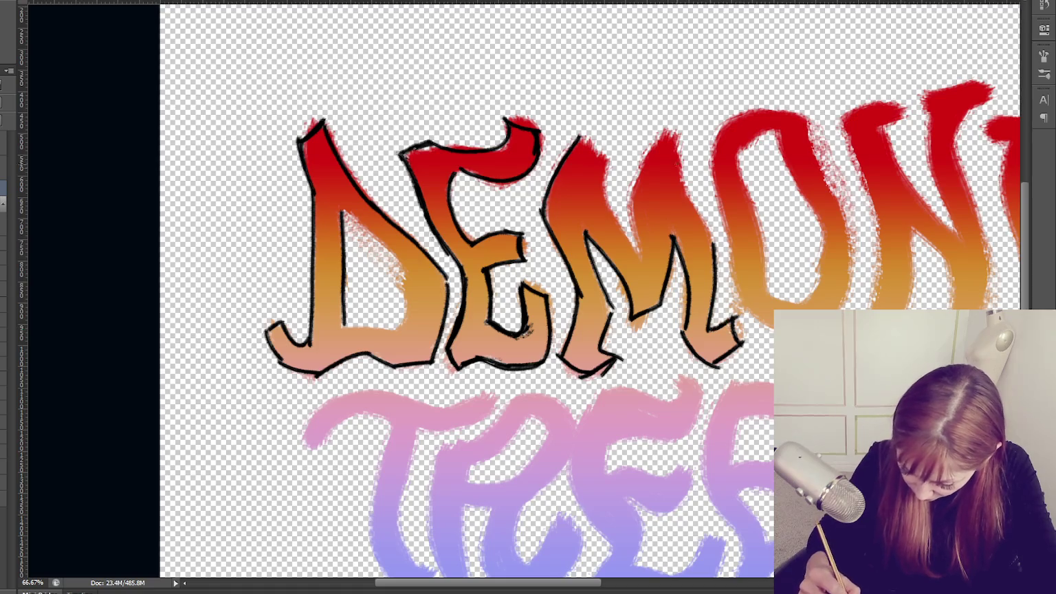
{"action": "left_click_drag", "start_coordinate": [671, 130], "coordinate": [714, 237]}
{"action": "mouse_move", "coordinate": [657, 132]}
{"action": "left_mouse_down"}
{"action": "mouse_move", "coordinate": [631, 209]}
{"action": "mouse_move", "coordinate": [643, 257]}
{"action": "left_mouse_up"}
{"action": "left_click_drag", "start_coordinate": [605, 155], "coordinate": [643, 259]}
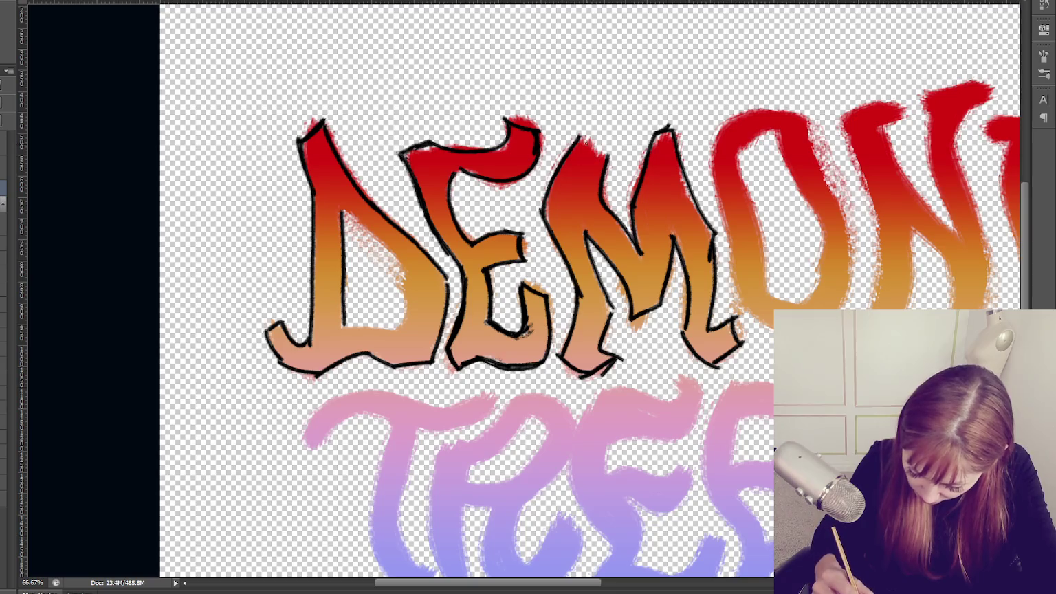
{"action": "mouse_move", "coordinate": [708, 173]}
{"action": "left_mouse_down"}
{"action": "mouse_move", "coordinate": [486, 176]}
{"action": "mouse_move", "coordinate": [506, 275]}
{"action": "mouse_move", "coordinate": [547, 333]}
{"action": "mouse_move", "coordinate": [606, 331]}
{"action": "left_mouse_up"}
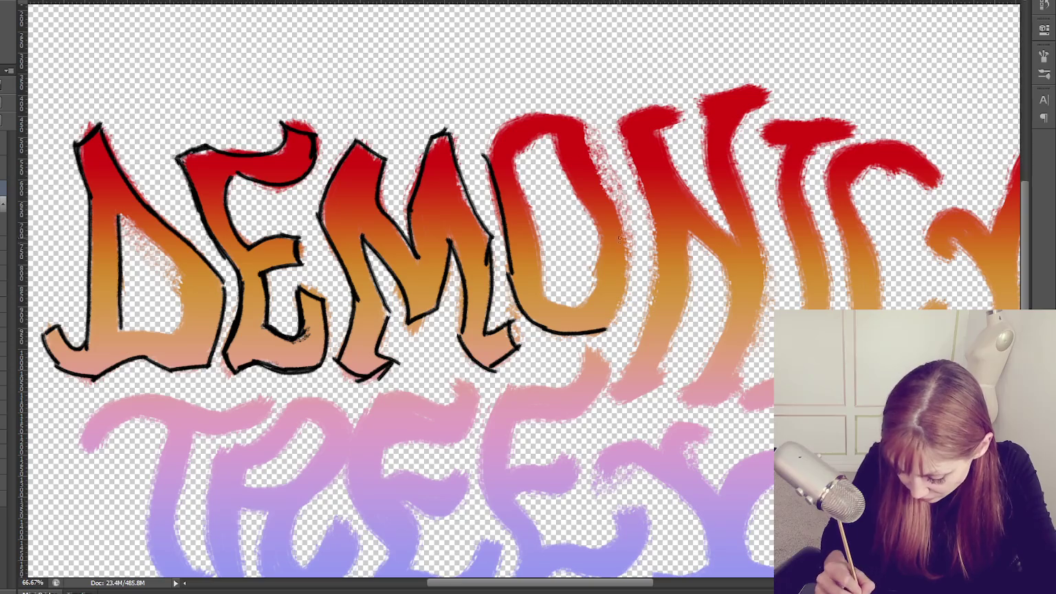
Outline the O's right side, top and inner curve in black.
{"action": "left_click_drag", "start_coordinate": [623, 216], "coordinate": [605, 330]}
{"action": "left_click_drag", "start_coordinate": [584, 118], "coordinate": [620, 226]}
{"action": "mouse_move", "coordinate": [485, 160]}
{"action": "left_mouse_down"}
{"action": "mouse_move", "coordinate": [508, 116]}
{"action": "mouse_move", "coordinate": [588, 121]}
{"action": "mouse_move", "coordinate": [550, 132]}
{"action": "mouse_move", "coordinate": [526, 188]}
{"action": "mouse_move", "coordinate": [543, 300]}
{"action": "mouse_move", "coordinate": [597, 301]}
{"action": "mouse_move", "coordinate": [588, 231]}
{"action": "left_mouse_up"}
Outline the N's left side and inner edge in black.
{"action": "left_click_drag", "start_coordinate": [550, 132], "coordinate": [597, 231]}
{"action": "mouse_move", "coordinate": [620, 120]}
{"action": "left_mouse_down"}
{"action": "mouse_move", "coordinate": [657, 259]}
{"action": "mouse_move", "coordinate": [622, 382]}
{"action": "left_mouse_up"}
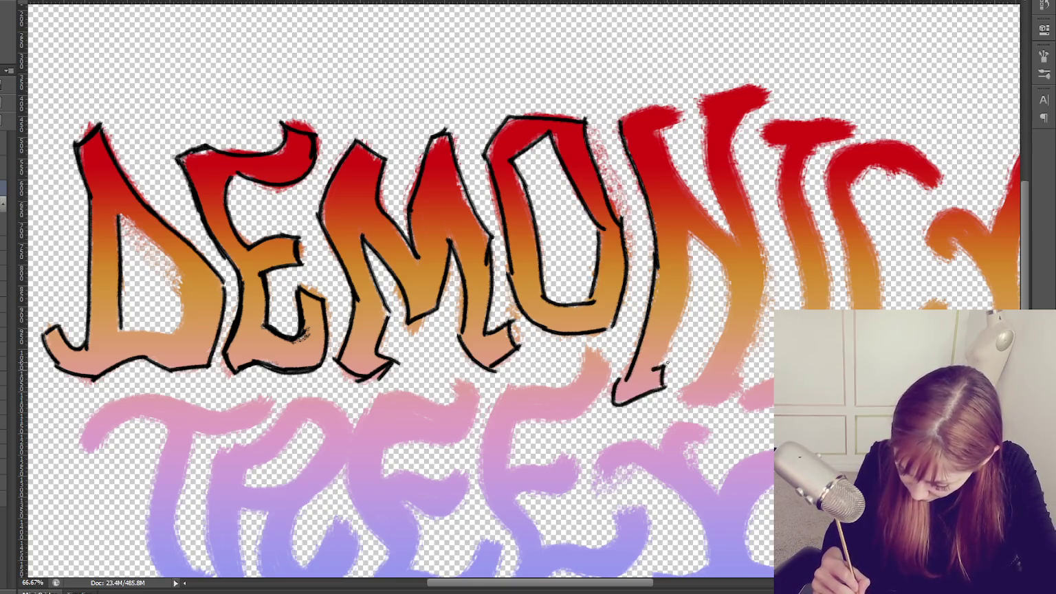
{"action": "left_click_drag", "start_coordinate": [685, 229], "coordinate": [658, 375]}
{"action": "key", "text": "ctrl+z"}
{"action": "left_click_drag", "start_coordinate": [688, 230], "coordinate": [658, 351]}
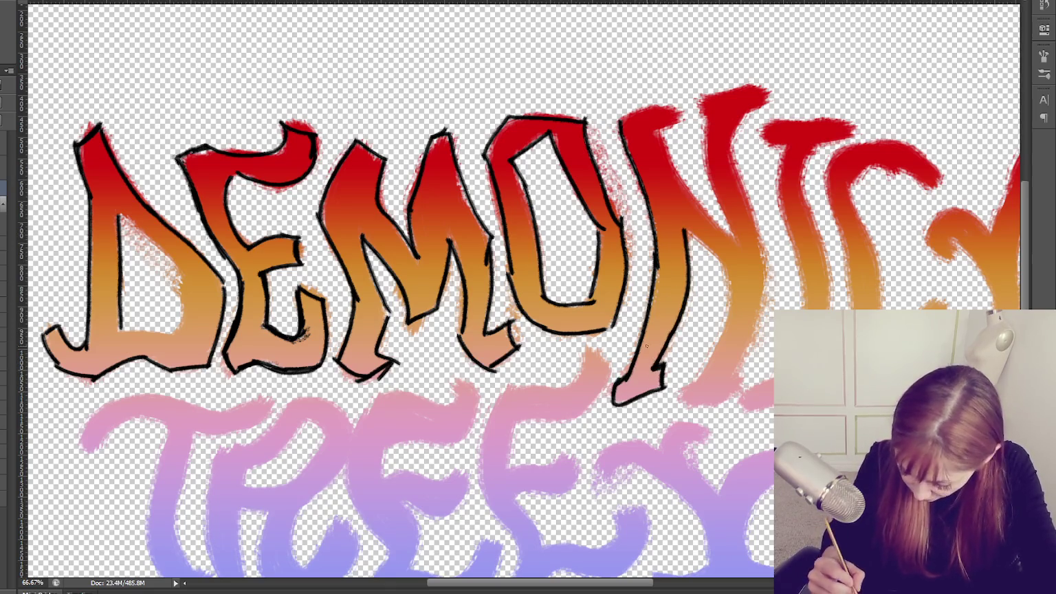
{"action": "mouse_move", "coordinate": [653, 371]}
{"action": "left_mouse_down"}
{"action": "mouse_move", "coordinate": [676, 318]}
{"action": "mouse_move", "coordinate": [658, 378]}
{"action": "left_mouse_up"}
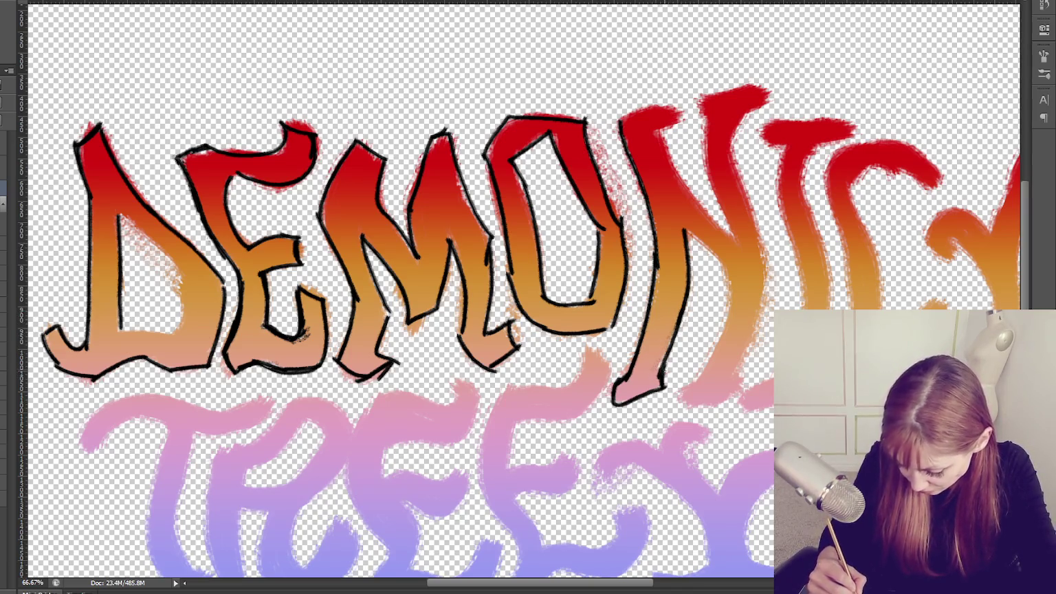
Outline the N's right stem, diagonal and stem tops in black.
{"action": "mouse_move", "coordinate": [684, 227]}
{"action": "left_mouse_down"}
{"action": "mouse_move", "coordinate": [725, 274]}
{"action": "mouse_move", "coordinate": [712, 366]}
{"action": "left_mouse_up"}
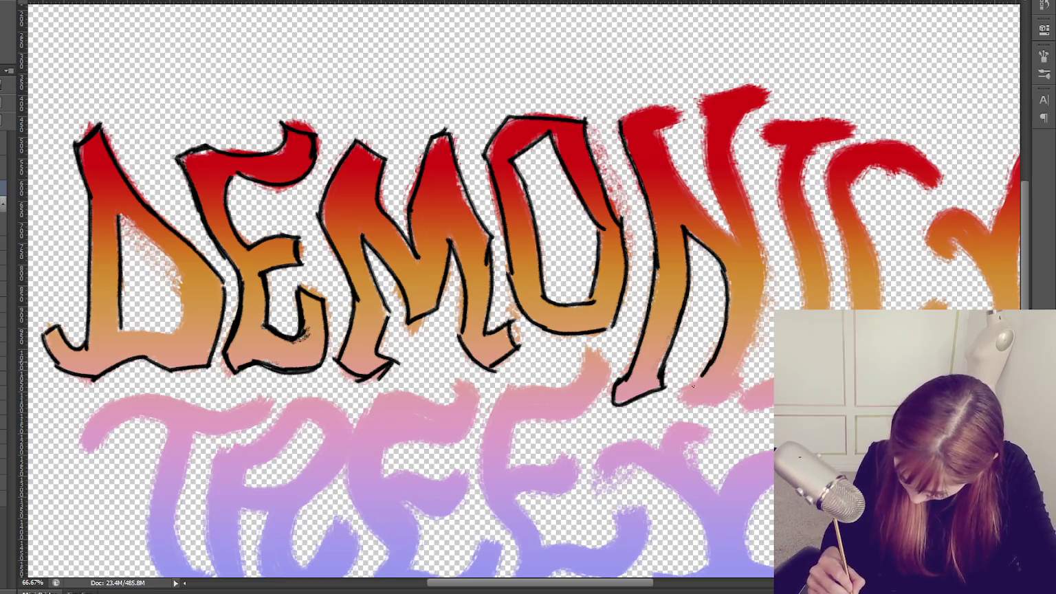
{"action": "left_click_drag", "start_coordinate": [763, 253], "coordinate": [743, 382]}
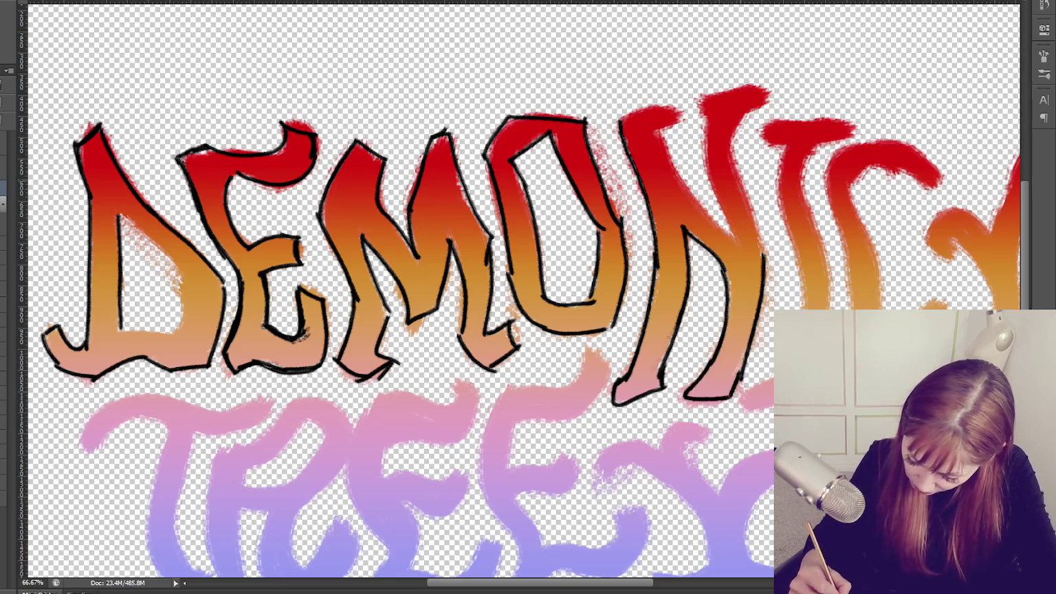
{"action": "left_click_drag", "start_coordinate": [730, 135], "coordinate": [759, 271]}
{"action": "left_click_drag", "start_coordinate": [731, 145], "coordinate": [771, 101]}
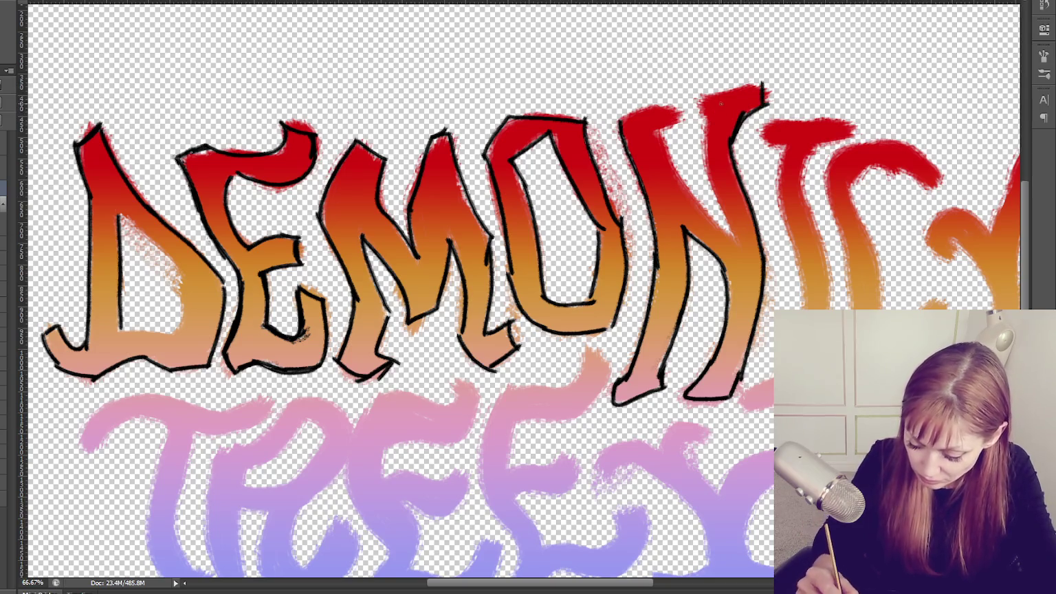
{"action": "mouse_move", "coordinate": [702, 96]}
{"action": "left_mouse_down"}
{"action": "mouse_move", "coordinate": [713, 181]}
{"action": "mouse_move", "coordinate": [739, 240]}
{"action": "left_mouse_up"}
{"action": "left_click_drag", "start_coordinate": [656, 129], "coordinate": [737, 239]}
{"action": "left_click_drag", "start_coordinate": [657, 130], "coordinate": [683, 100]}
{"action": "left_click_drag", "start_coordinate": [616, 121], "coordinate": [683, 93]}
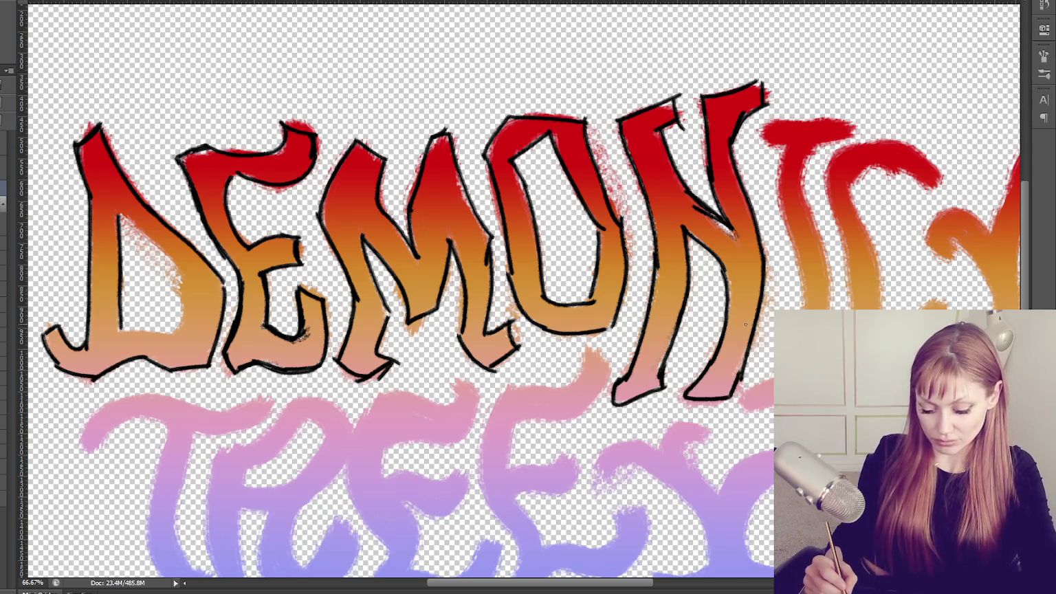
Pan to the ICY letters and start outlining the I's left edge.
{"action": "left_click_drag", "start_coordinate": [678, 374], "coordinate": [410, 375]}
{"action": "left_click_drag", "start_coordinate": [521, 146], "coordinate": [512, 221]}
{"action": "left_click_drag", "start_coordinate": [530, 268], "coordinate": [536, 353]}
{"action": "key", "text": "ctrl+z"}
{"action": "key", "text": "ctrl+z"}
{"action": "left_click_drag", "start_coordinate": [519, 223], "coordinate": [535, 264]}
Finish the I's black outline along its right edge, top and bottom.
{"action": "mouse_move", "coordinate": [534, 261]}
{"action": "left_mouse_down"}
{"action": "mouse_move", "coordinate": [540, 337]}
{"action": "mouse_move", "coordinate": [511, 383]}
{"action": "left_mouse_up"}
{"action": "left_click_drag", "start_coordinate": [554, 243], "coordinate": [564, 368]}
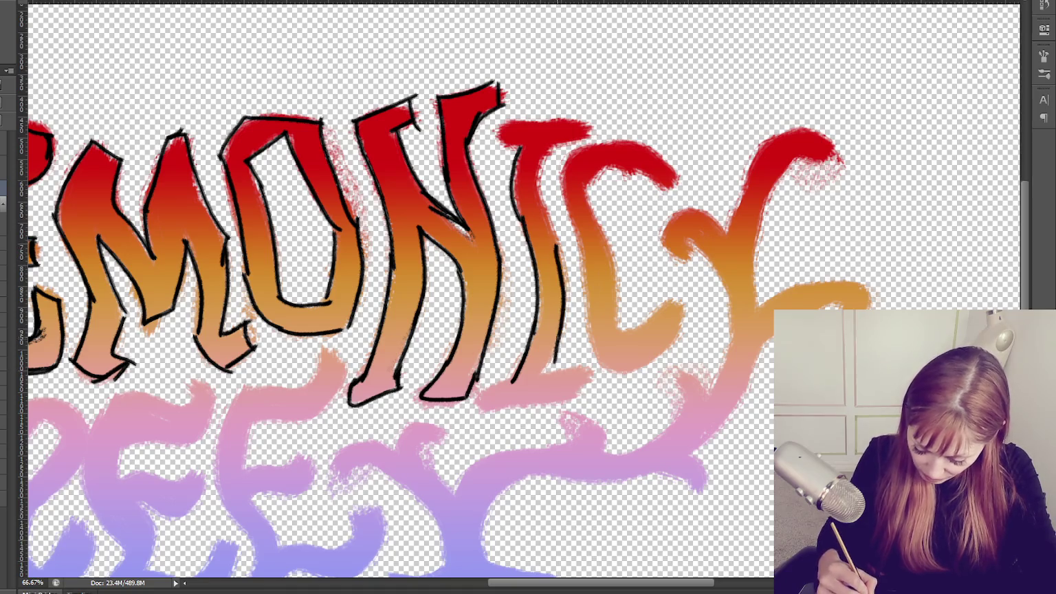
{"action": "key", "text": "ctrl+z"}
{"action": "left_click_drag", "start_coordinate": [565, 289], "coordinate": [546, 371]}
{"action": "left_click_drag", "start_coordinate": [537, 149], "coordinate": [551, 231]}
{"action": "key", "text": "ctrl+z"}
{"action": "left_click_drag", "start_coordinate": [541, 140], "coordinate": [566, 307]}
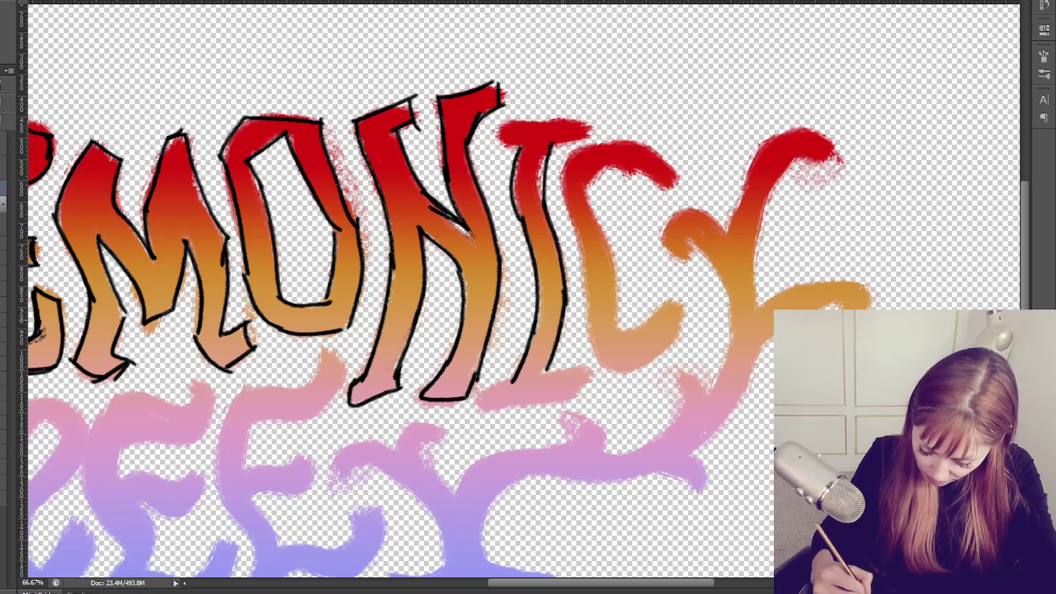
{"action": "left_click_drag", "start_coordinate": [541, 146], "coordinate": [589, 118]}
{"action": "left_click_drag", "start_coordinate": [492, 150], "coordinate": [582, 110]}
{"action": "mouse_move", "coordinate": [504, 125]}
{"action": "left_mouse_down"}
{"action": "mouse_move", "coordinate": [590, 109]}
{"action": "mouse_move", "coordinate": [585, 137]}
{"action": "left_mouse_up"}
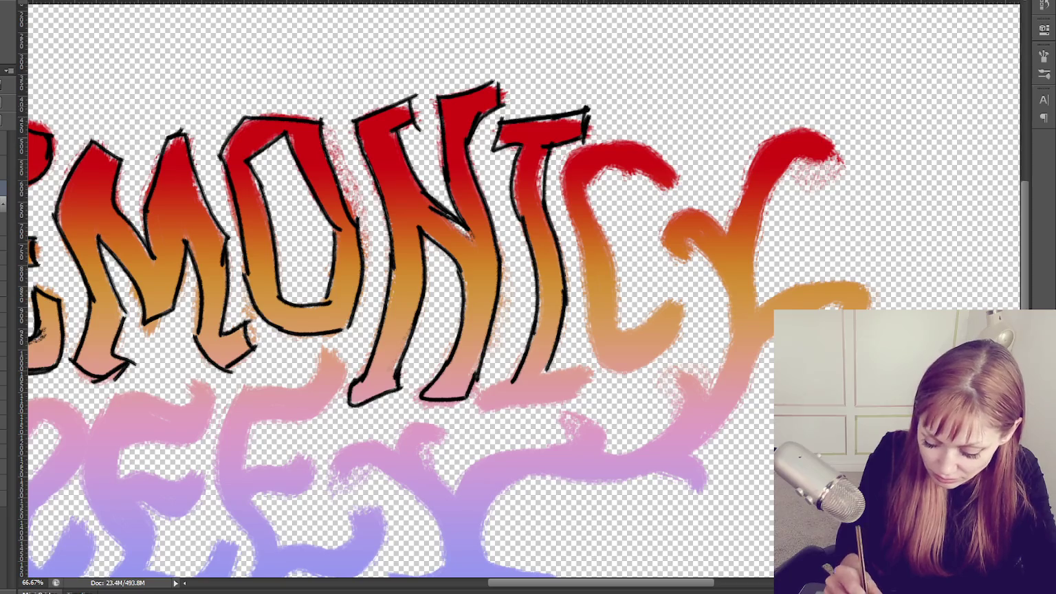
{"action": "mouse_move", "coordinate": [515, 374]}
{"action": "left_mouse_down"}
{"action": "mouse_move", "coordinate": [482, 391]}
{"action": "mouse_move", "coordinate": [475, 411]}
{"action": "mouse_move", "coordinate": [580, 403]}
{"action": "left_mouse_up"}
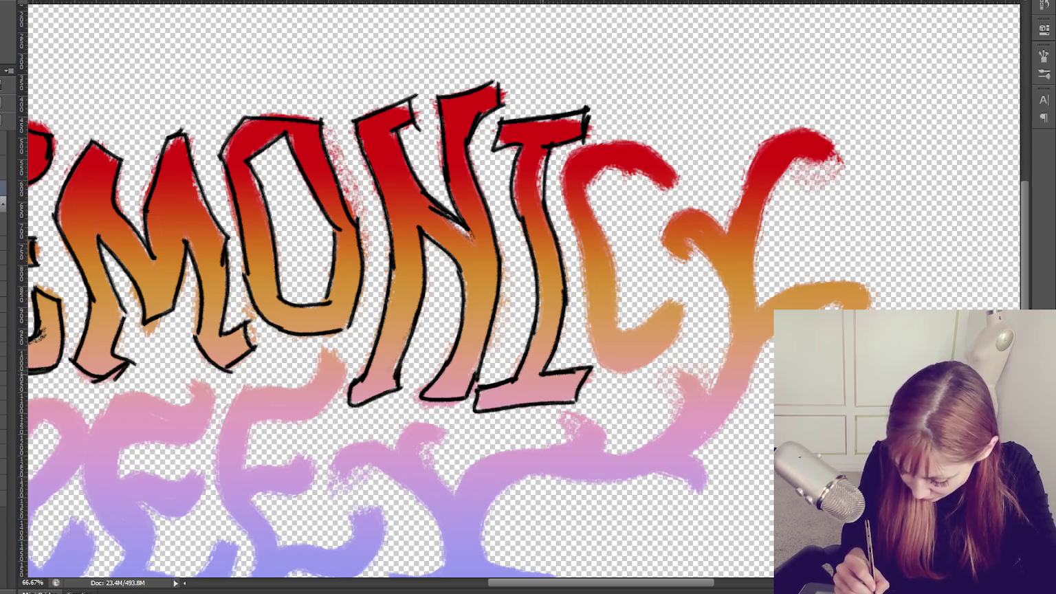
Outline the C's outer edge, inner curve and top in black.
{"action": "mouse_move", "coordinate": [568, 156]}
{"action": "left_mouse_down"}
{"action": "mouse_move", "coordinate": [600, 371]}
{"action": "mouse_move", "coordinate": [642, 364]}
{"action": "mouse_move", "coordinate": [679, 330]}
{"action": "mouse_move", "coordinate": [677, 293]}
{"action": "left_mouse_up"}
{"action": "left_click_drag", "start_coordinate": [622, 330], "coordinate": [675, 294]}
{"action": "left_click_drag", "start_coordinate": [585, 199], "coordinate": [629, 318]}
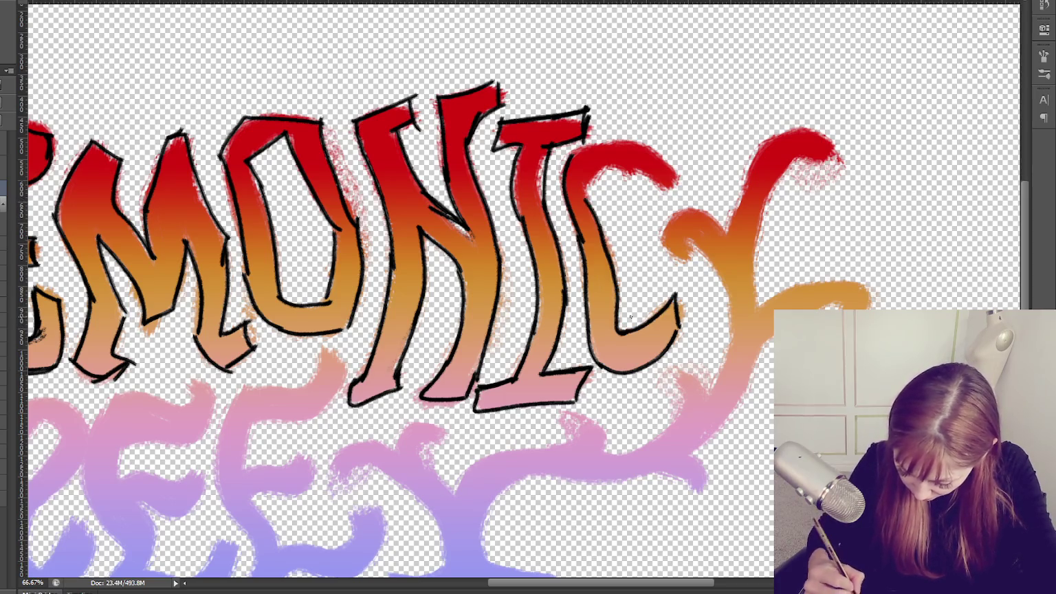
{"action": "left_click_drag", "start_coordinate": [585, 198], "coordinate": [670, 186]}
{"action": "mouse_move", "coordinate": [566, 161]}
{"action": "left_mouse_down"}
{"action": "mouse_move", "coordinate": [605, 138]}
{"action": "mouse_move", "coordinate": [673, 177]}
{"action": "left_mouse_up"}
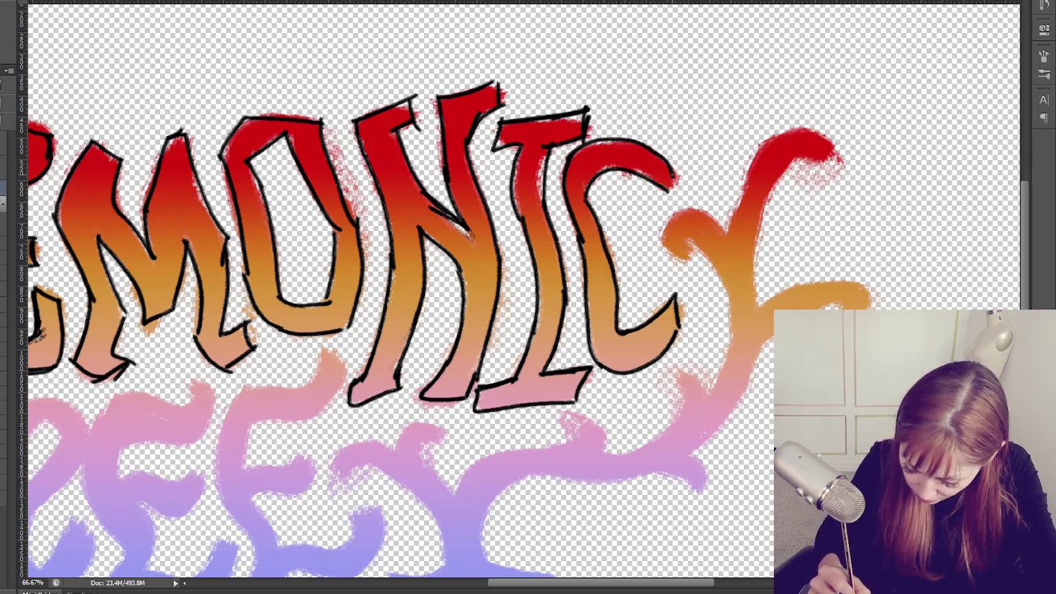
Outline the Y's arms and stem in black.
{"action": "left_click_drag", "start_coordinate": [703, 255], "coordinate": [736, 337]}
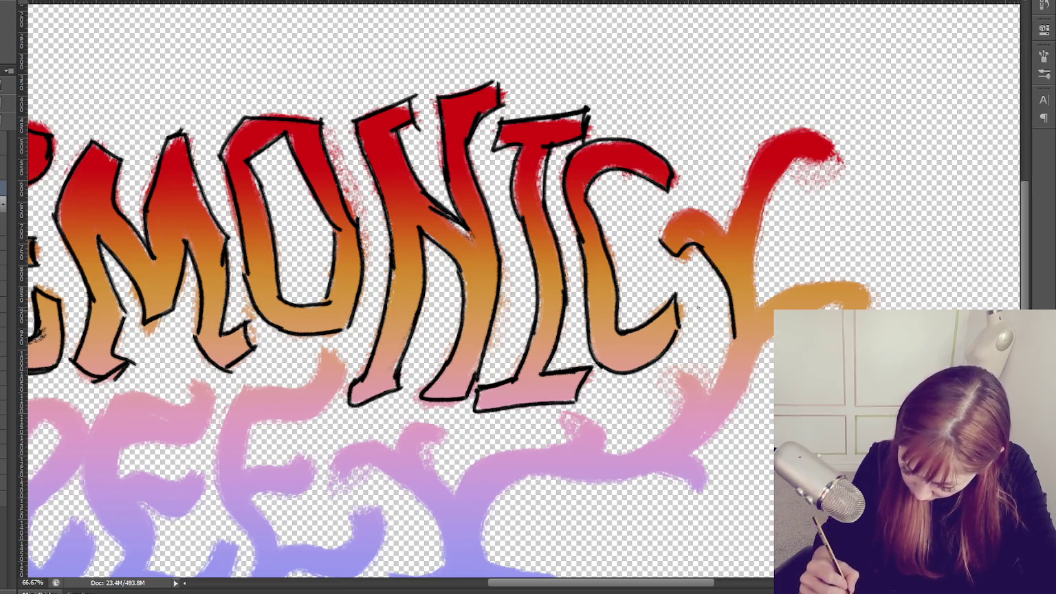
{"action": "mouse_move", "coordinate": [659, 237]}
{"action": "left_mouse_down"}
{"action": "mouse_move", "coordinate": [722, 234]}
{"action": "mouse_move", "coordinate": [767, 149]}
{"action": "mouse_move", "coordinate": [781, 174]}
{"action": "mouse_move", "coordinate": [754, 306]}
{"action": "mouse_move", "coordinate": [859, 283]}
{"action": "mouse_move", "coordinate": [687, 451]}
{"action": "left_mouse_up"}
{"action": "left_click_drag", "start_coordinate": [734, 328], "coordinate": [699, 408]}
{"action": "left_click_drag", "start_coordinate": [683, 365], "coordinate": [668, 434]}
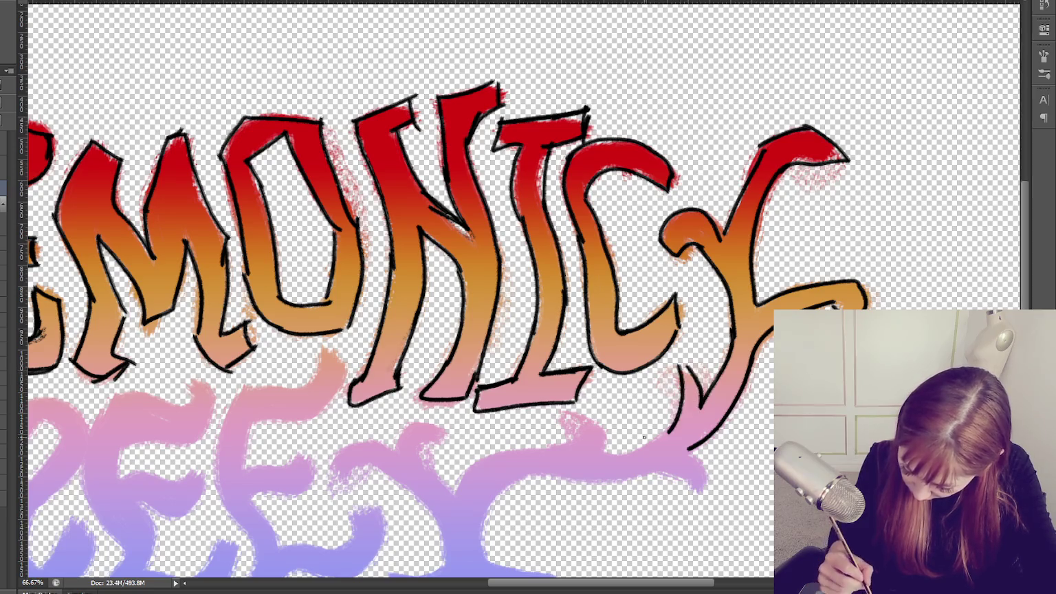
Outline the pink tree-shaped swirl below the letters, including its hook and curl.
{"action": "mouse_move", "coordinate": [570, 417]}
{"action": "left_mouse_down"}
{"action": "mouse_move", "coordinate": [606, 451]}
{"action": "mouse_move", "coordinate": [560, 449]}
{"action": "mouse_move", "coordinate": [671, 427]}
{"action": "mouse_move", "coordinate": [695, 491]}
{"action": "left_mouse_up"}
{"action": "left_click_drag", "start_coordinate": [637, 474], "coordinate": [698, 488]}
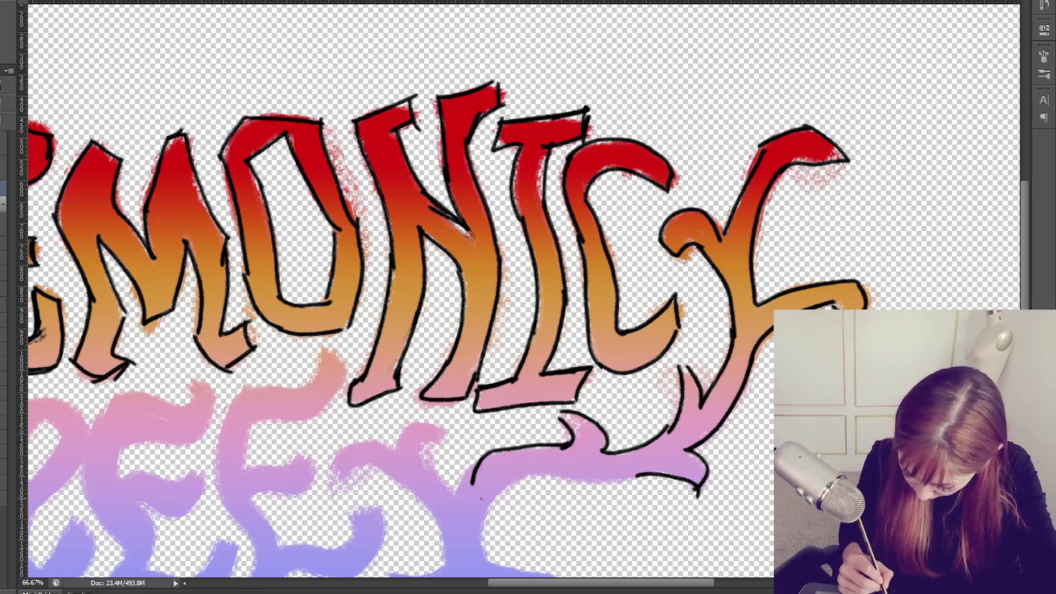
{"action": "left_click_drag", "start_coordinate": [455, 488], "coordinate": [558, 447]}
{"action": "left_click_drag", "start_coordinate": [484, 500], "coordinate": [477, 526]}
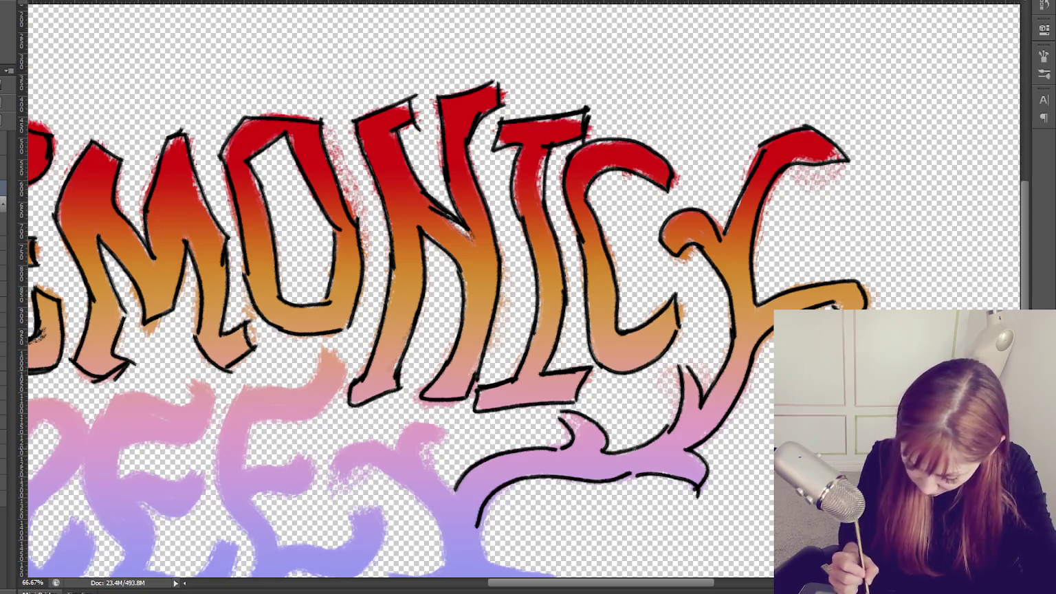
{"action": "left_click_drag", "start_coordinate": [592, 482], "coordinate": [631, 475]}
{"action": "mouse_move", "coordinate": [420, 463]}
{"action": "left_mouse_down"}
{"action": "mouse_move", "coordinate": [450, 434]}
{"action": "mouse_move", "coordinate": [331, 459]}
{"action": "mouse_move", "coordinate": [382, 466]}
{"action": "mouse_move", "coordinate": [454, 228]}
{"action": "mouse_move", "coordinate": [517, 315]}
{"action": "mouse_move", "coordinate": [430, 348]}
{"action": "mouse_move", "coordinate": [498, 376]}
{"action": "mouse_move", "coordinate": [664, 372]}
{"action": "left_mouse_up"}
Outline the swirl's bottom edge, then the second E's middle arm, bottom arm and bottom edge in black.
{"action": "left_click_drag", "start_coordinate": [550, 282], "coordinate": [659, 352]}
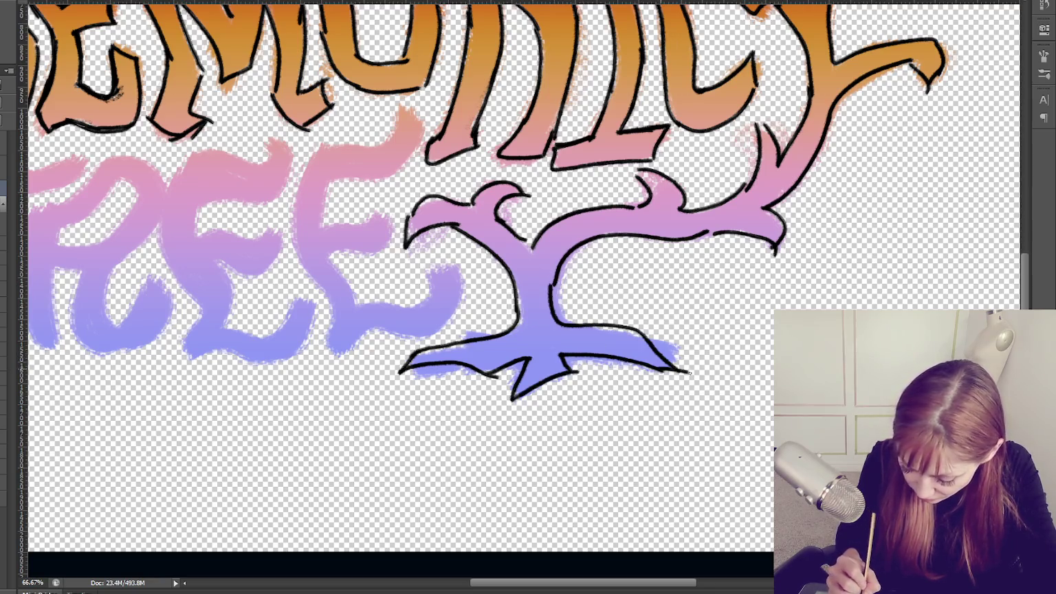
{"action": "mouse_move", "coordinate": [440, 323]}
{"action": "left_mouse_down"}
{"action": "mouse_move", "coordinate": [482, 367]}
{"action": "mouse_move", "coordinate": [580, 423]}
{"action": "left_mouse_up"}
{"action": "mouse_move", "coordinate": [468, 279]}
{"action": "left_mouse_down"}
{"action": "mouse_move", "coordinate": [462, 329]}
{"action": "mouse_move", "coordinate": [520, 311]}
{"action": "mouse_move", "coordinate": [533, 354]}
{"action": "left_mouse_up"}
{"action": "left_click_drag", "start_coordinate": [465, 357], "coordinate": [531, 352]}
{"action": "mouse_move", "coordinate": [495, 402]}
{"action": "left_mouse_down"}
{"action": "mouse_move", "coordinate": [543, 404]}
{"action": "mouse_move", "coordinate": [574, 368]}
{"action": "mouse_move", "coordinate": [594, 406]}
{"action": "mouse_move", "coordinate": [501, 426]}
{"action": "left_mouse_up"}
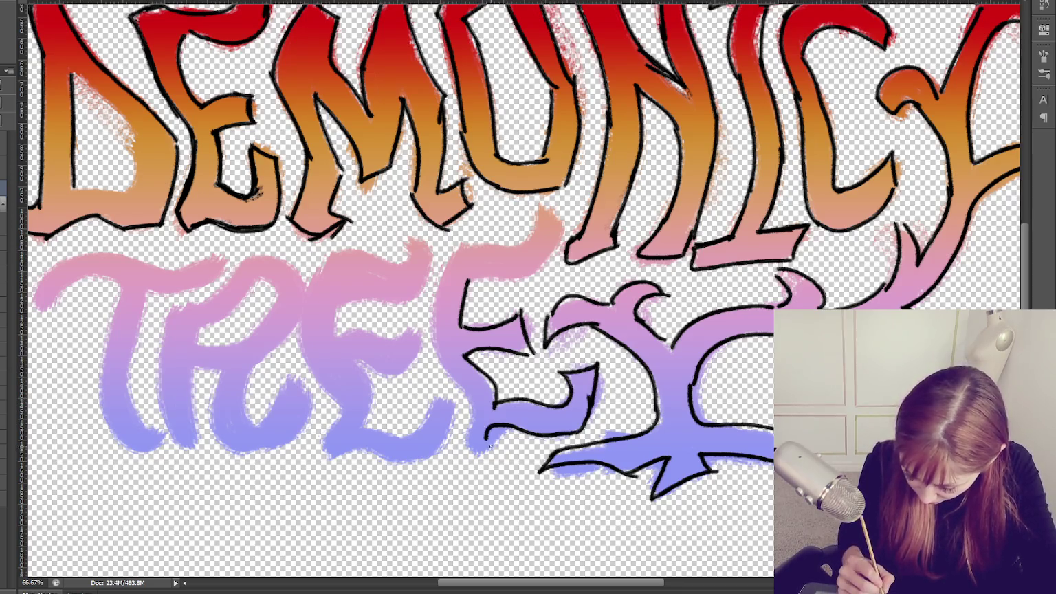
{"action": "key", "text": "ctrl+z"}
{"action": "key", "text": "ctrl+z"}
{"action": "key", "text": "ctrl+alt+z"}
{"action": "key", "text": "ctrl+alt+z"}
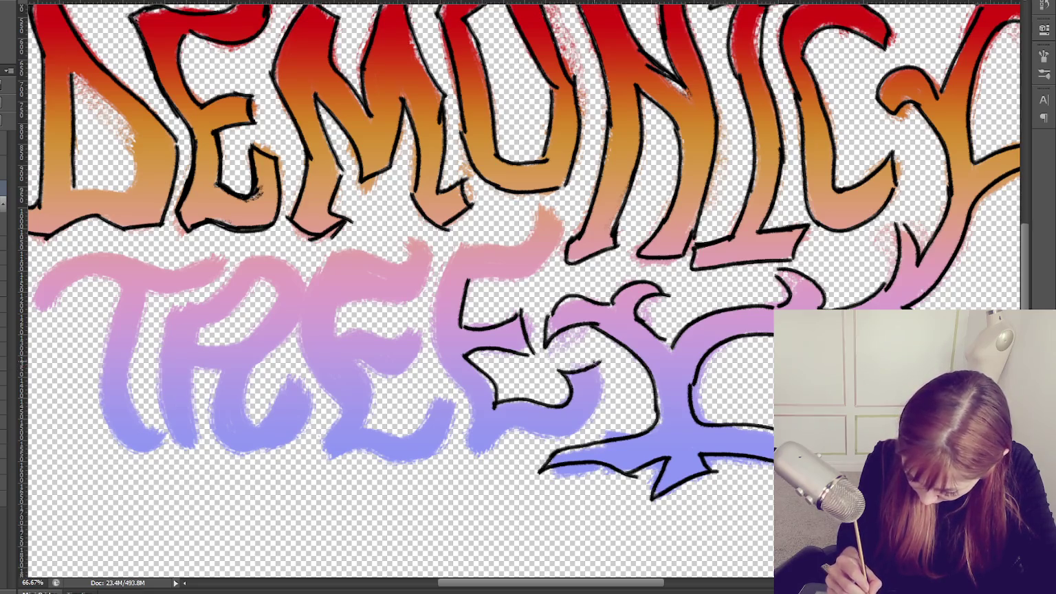
{"action": "left_click_drag", "start_coordinate": [503, 428], "coordinate": [575, 435]}
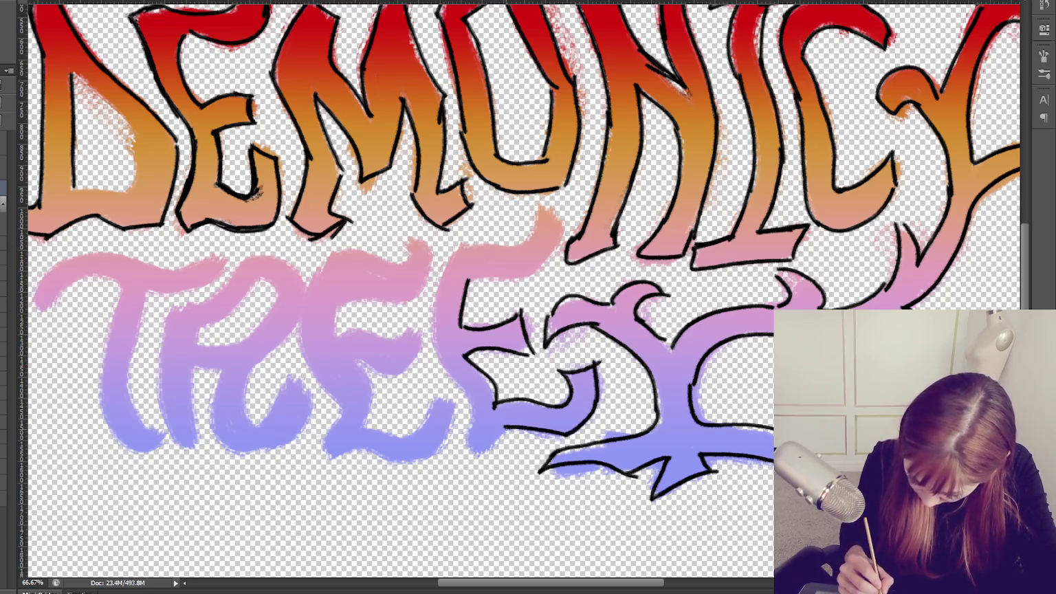
{"action": "key", "text": "ctrl+z"}
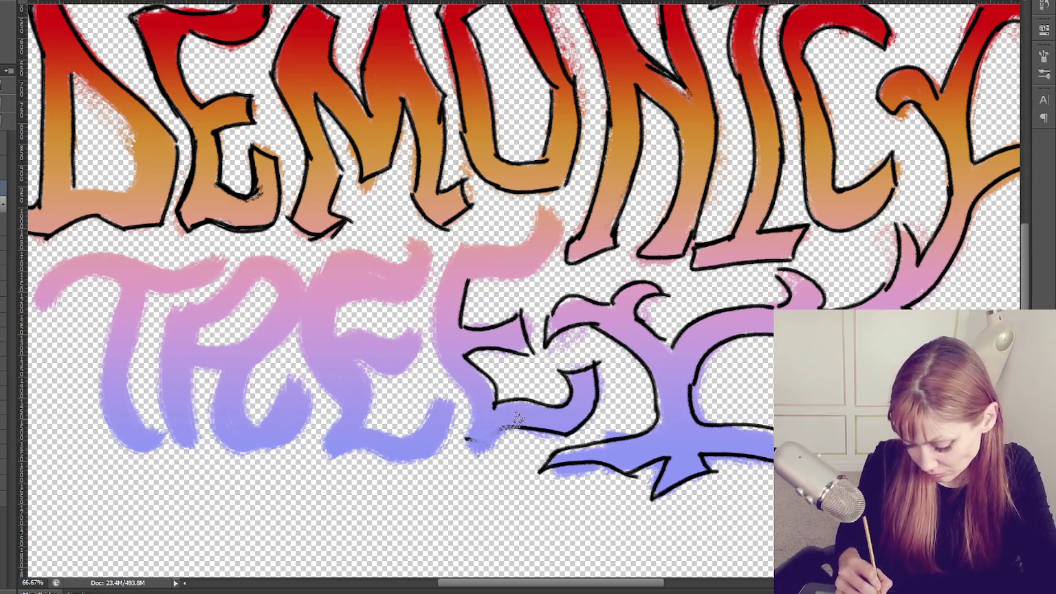
{"action": "left_click_drag", "start_coordinate": [487, 445], "coordinate": [524, 429]}
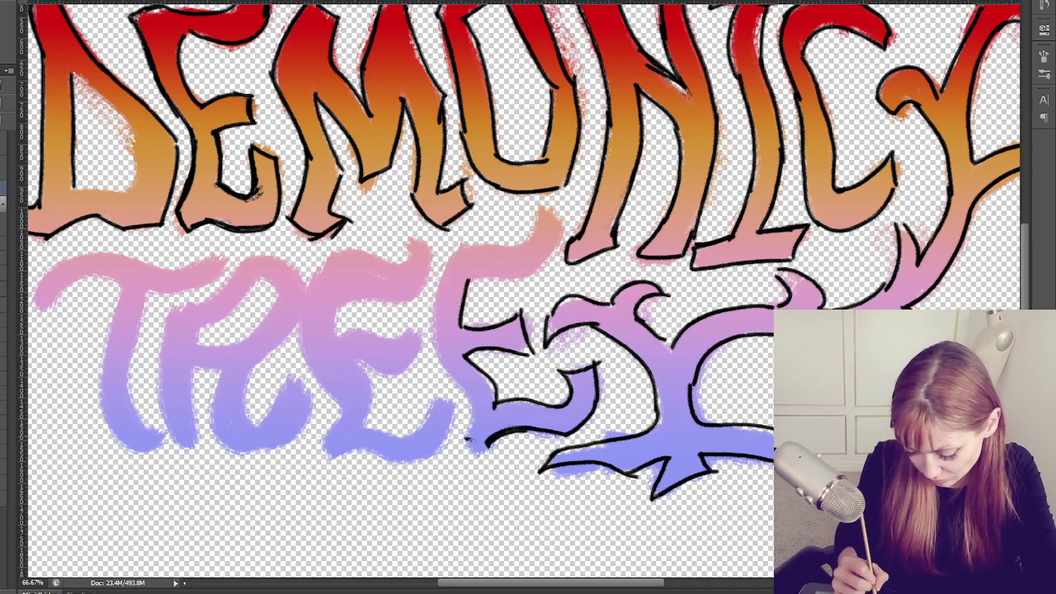
{"action": "left_click_drag", "start_coordinate": [446, 375], "coordinate": [490, 445]}
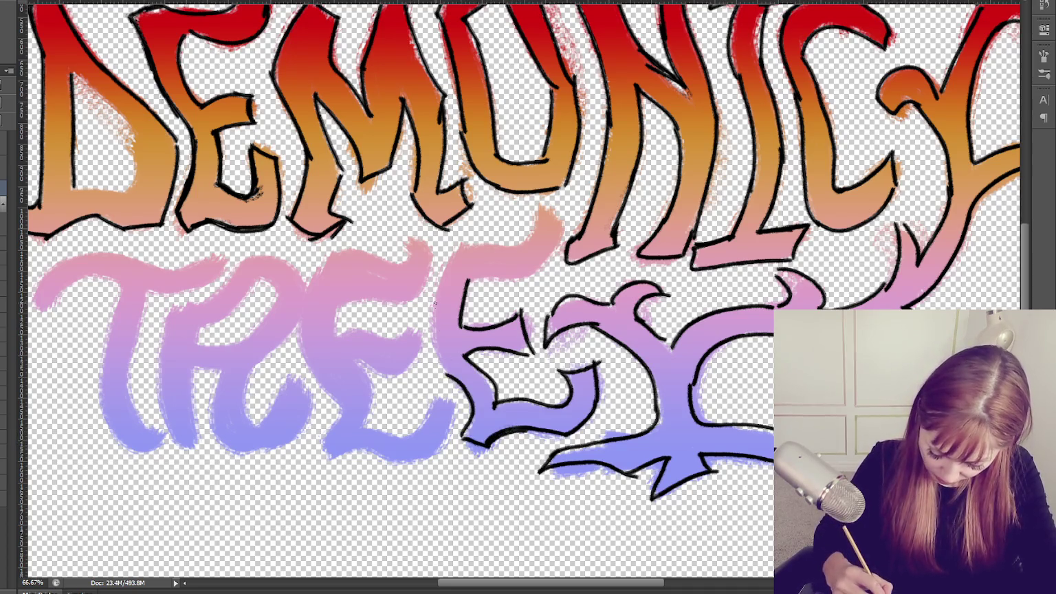
Outline the second E's left edge and top in black, undoing the stray strokes.
{"action": "left_click_drag", "start_coordinate": [457, 247], "coordinate": [440, 368]}
{"action": "key", "text": "ctrl+z"}
{"action": "mouse_move", "coordinate": [459, 244]}
{"action": "left_mouse_down"}
{"action": "mouse_move", "coordinate": [446, 375]}
{"action": "mouse_move", "coordinate": [467, 385]}
{"action": "left_mouse_up"}
{"action": "key", "text": "ctrl+z"}
{"action": "key", "text": "ctrl+z"}
{"action": "left_click_drag", "start_coordinate": [459, 242], "coordinate": [445, 378]}
{"action": "mouse_move", "coordinate": [459, 244]}
{"action": "left_mouse_down"}
{"action": "mouse_move", "coordinate": [552, 218]}
{"action": "mouse_move", "coordinate": [536, 267]}
{"action": "left_mouse_up"}
{"action": "left_click_drag", "start_coordinate": [467, 282], "coordinate": [539, 264]}
{"action": "key", "text": "ctrl+z"}
{"action": "key", "text": "ctrl+z"}
{"action": "mouse_move", "coordinate": [459, 278]}
{"action": "left_mouse_down"}
{"action": "mouse_move", "coordinate": [531, 268]}
{"action": "mouse_move", "coordinate": [567, 225]}
{"action": "left_mouse_up"}
{"action": "key", "text": "ctrl+z"}
{"action": "mouse_move", "coordinate": [523, 269]}
{"action": "left_mouse_down"}
{"action": "mouse_move", "coordinate": [567, 226]}
{"action": "mouse_move", "coordinate": [467, 282]}
{"action": "mouse_move", "coordinate": [562, 235]}
{"action": "left_mouse_up"}
{"action": "key", "text": "ctrl+z"}
{"action": "key", "text": "ctrl+z"}
{"action": "key", "text": "ctrl+z"}
{"action": "key", "text": "ctrl+z"}
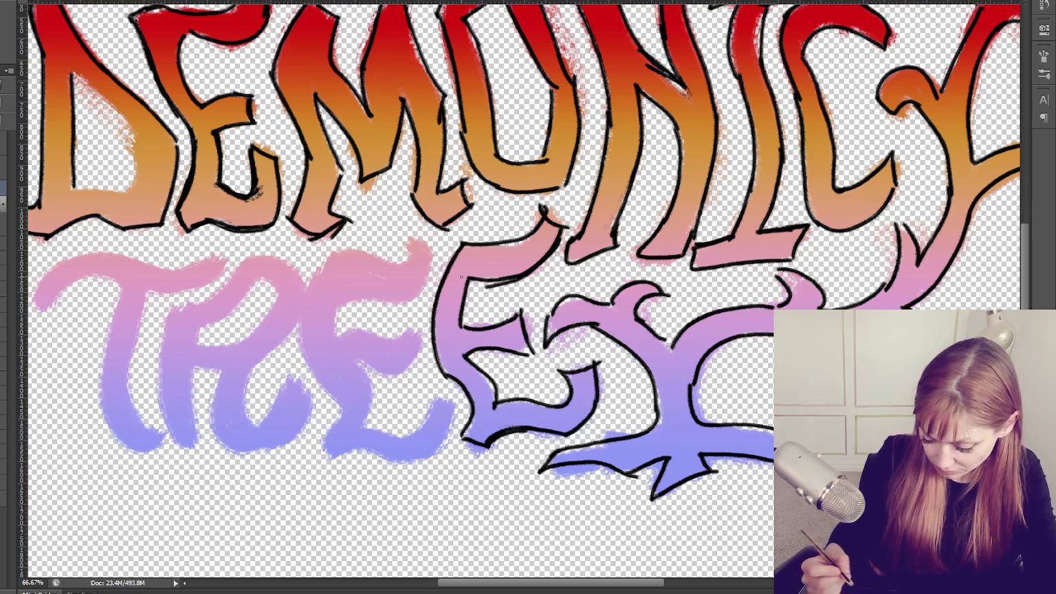
Outline the first E's top, upper-left curve, left side and middle arm in black.
{"action": "left_click_drag", "start_coordinate": [332, 306], "coordinate": [406, 297]}
{"action": "left_click_drag", "start_coordinate": [421, 241], "coordinate": [382, 294]}
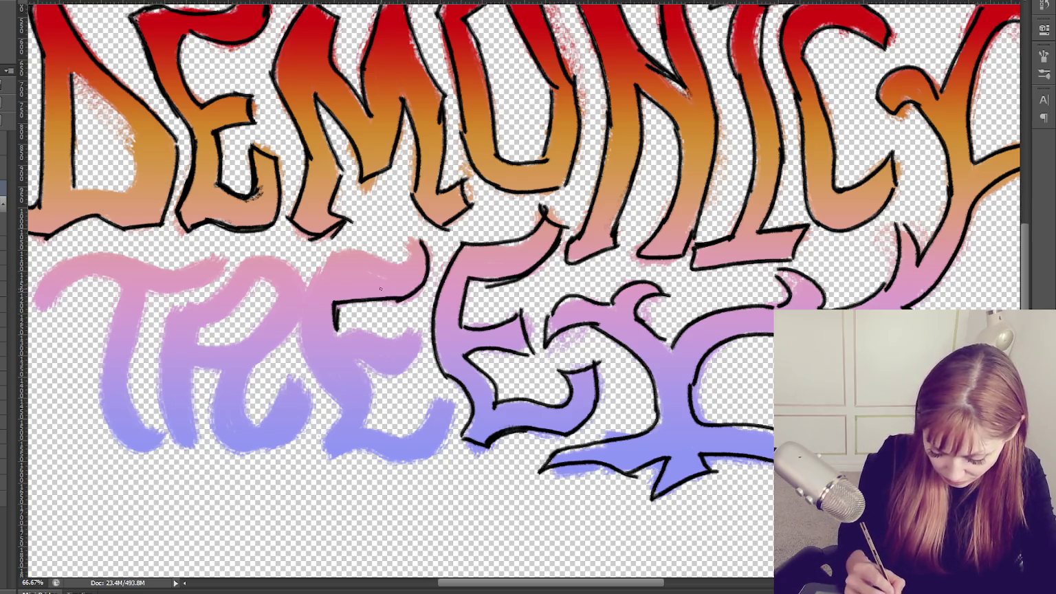
{"action": "left_click_drag", "start_coordinate": [305, 292], "coordinate": [409, 237]}
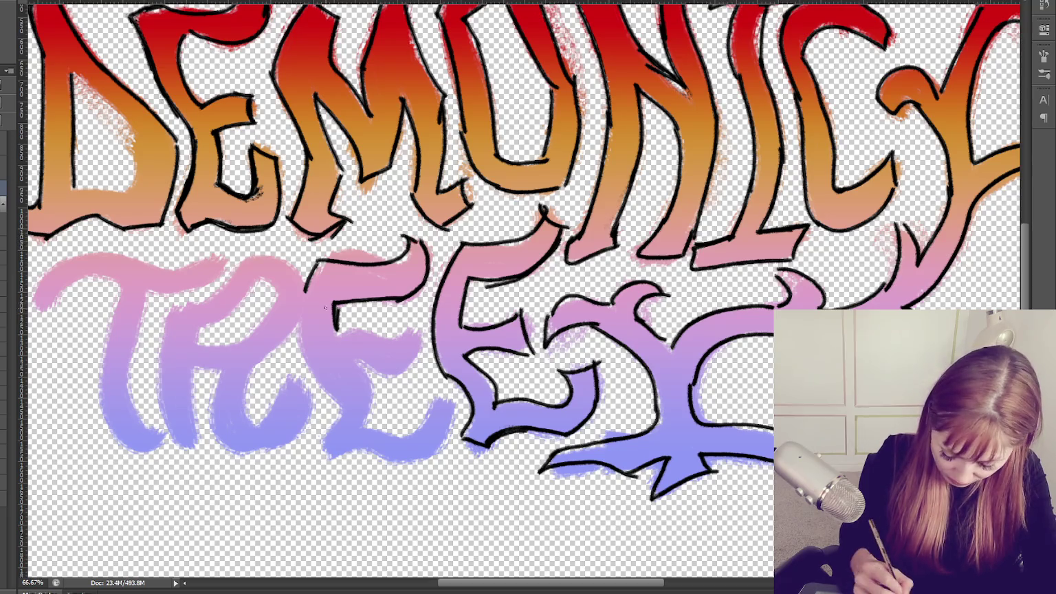
{"action": "mouse_move", "coordinate": [299, 300]}
{"action": "left_mouse_down"}
{"action": "mouse_move", "coordinate": [334, 429]}
{"action": "mouse_move", "coordinate": [371, 464]}
{"action": "mouse_move", "coordinate": [453, 407]}
{"action": "left_mouse_up"}
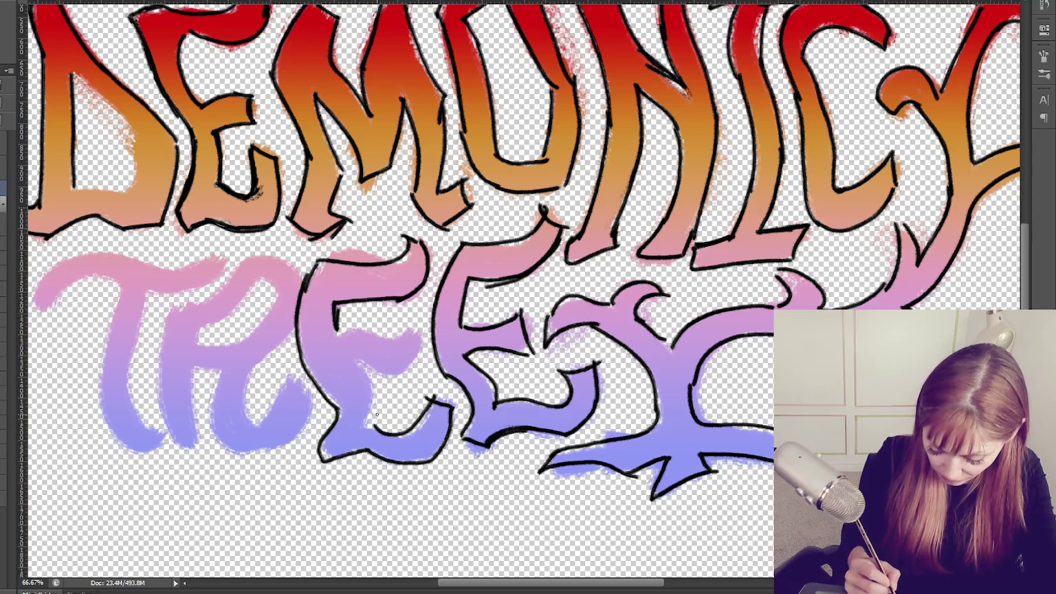
{"action": "left_click_drag", "start_coordinate": [375, 364], "coordinate": [381, 434]}
{"action": "left_click_drag", "start_coordinate": [359, 377], "coordinate": [413, 335]}
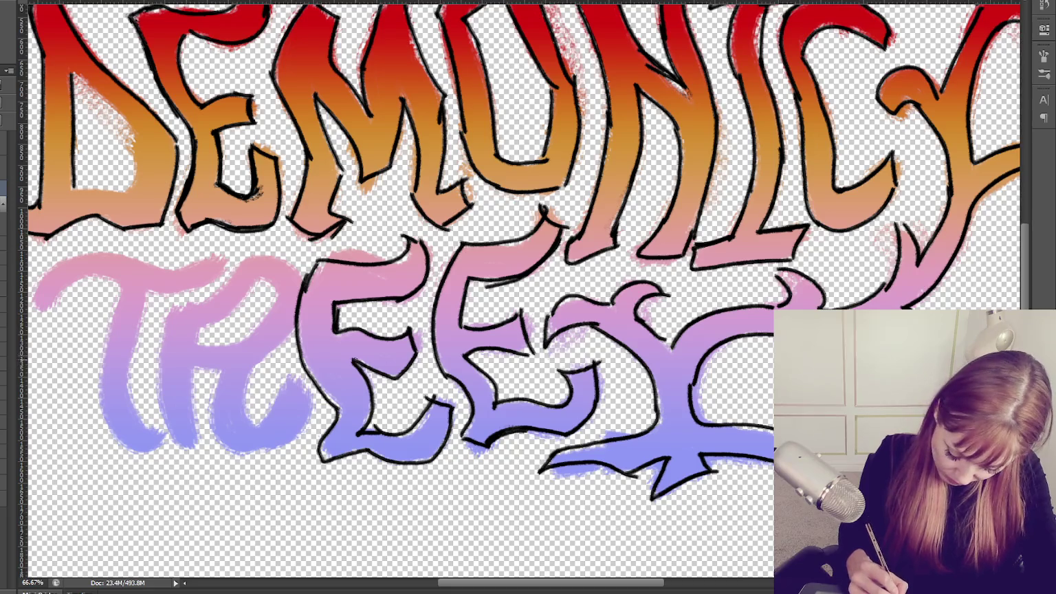
{"action": "mouse_move", "coordinate": [390, 372]}
{"action": "left_mouse_down"}
{"action": "mouse_move", "coordinate": [412, 361]}
{"action": "mouse_move", "coordinate": [360, 370]}
{"action": "mouse_move", "coordinate": [371, 399]}
{"action": "mouse_move", "coordinate": [358, 371]}
{"action": "mouse_move", "coordinate": [410, 332]}
{"action": "mouse_move", "coordinate": [372, 331]}
{"action": "mouse_move", "coordinate": [413, 328]}
{"action": "left_mouse_up"}
{"action": "key", "text": "ctrl+z"}
{"action": "left_click_drag", "start_coordinate": [334, 337], "coordinate": [407, 327]}
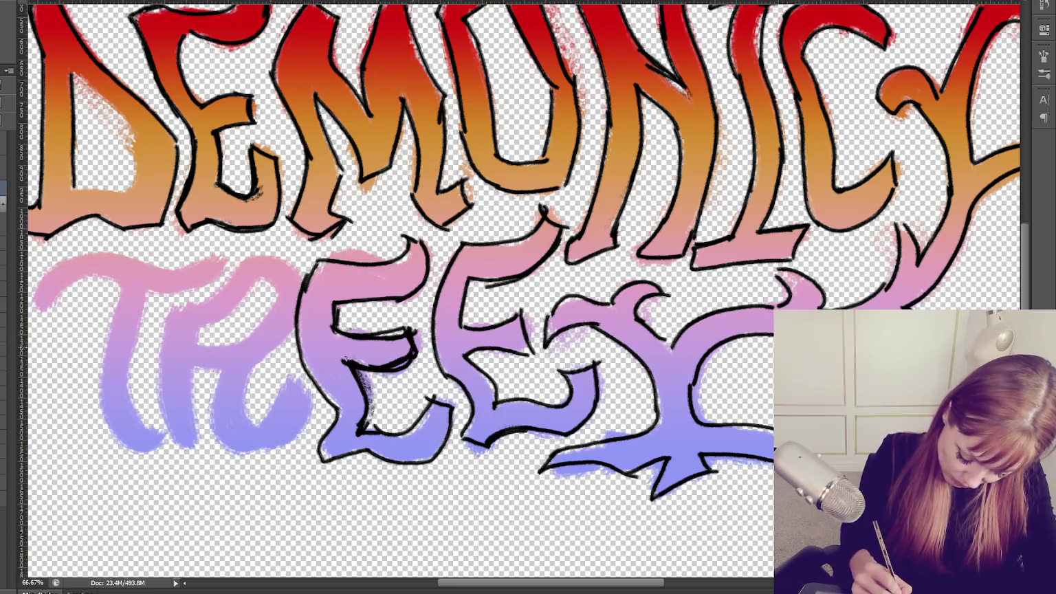
{"action": "left_click_drag", "start_coordinate": [346, 337], "coordinate": [413, 329]}
{"action": "mouse_move", "coordinate": [364, 361]}
{"action": "left_mouse_down"}
{"action": "mouse_move", "coordinate": [416, 344]}
{"action": "mouse_move", "coordinate": [413, 357]}
{"action": "left_mouse_up"}
{"action": "left_click_drag", "start_coordinate": [334, 337], "coordinate": [409, 328]}
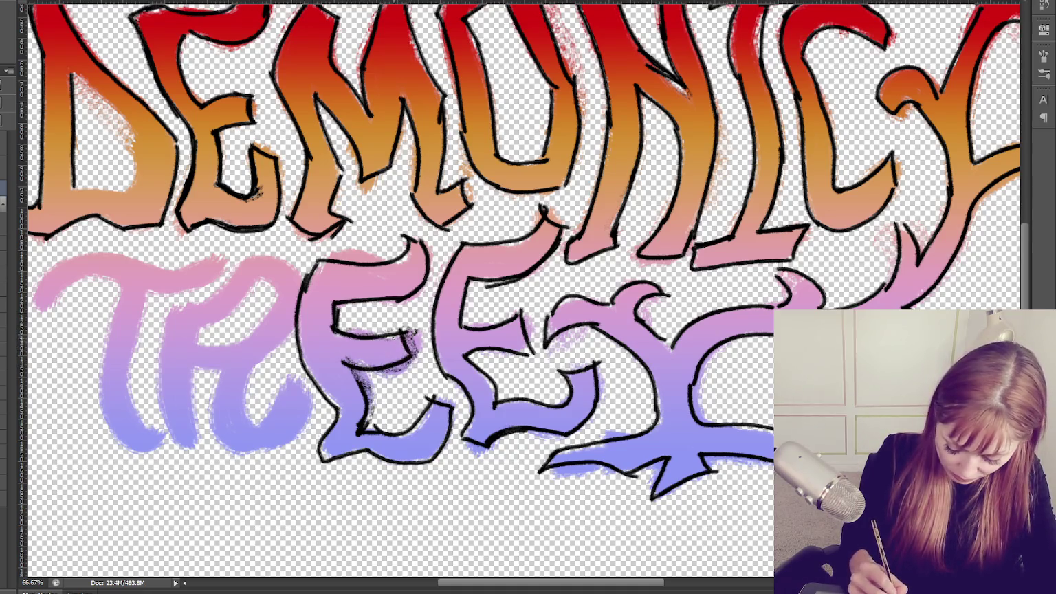
Refine the first E's lower-left edge, touch up its top, and thicken its bottom outline.
{"action": "left_click_drag", "start_coordinate": [328, 361], "coordinate": [330, 440]}
{"action": "left_click_drag", "start_coordinate": [325, 385], "coordinate": [320, 451]}
{"action": "left_click_drag", "start_coordinate": [328, 368], "coordinate": [330, 447]}
{"action": "left_click_drag", "start_coordinate": [329, 389], "coordinate": [332, 444]}
{"action": "left_click_drag", "start_coordinate": [324, 381], "coordinate": [321, 454]}
{"action": "mouse_move", "coordinate": [328, 404]}
{"action": "left_mouse_down"}
{"action": "mouse_move", "coordinate": [323, 438]}
{"action": "mouse_move", "coordinate": [375, 463]}
{"action": "mouse_move", "coordinate": [425, 460]}
{"action": "mouse_move", "coordinate": [335, 454]}
{"action": "left_mouse_up"}
{"action": "left_click_drag", "start_coordinate": [382, 414], "coordinate": [356, 441]}
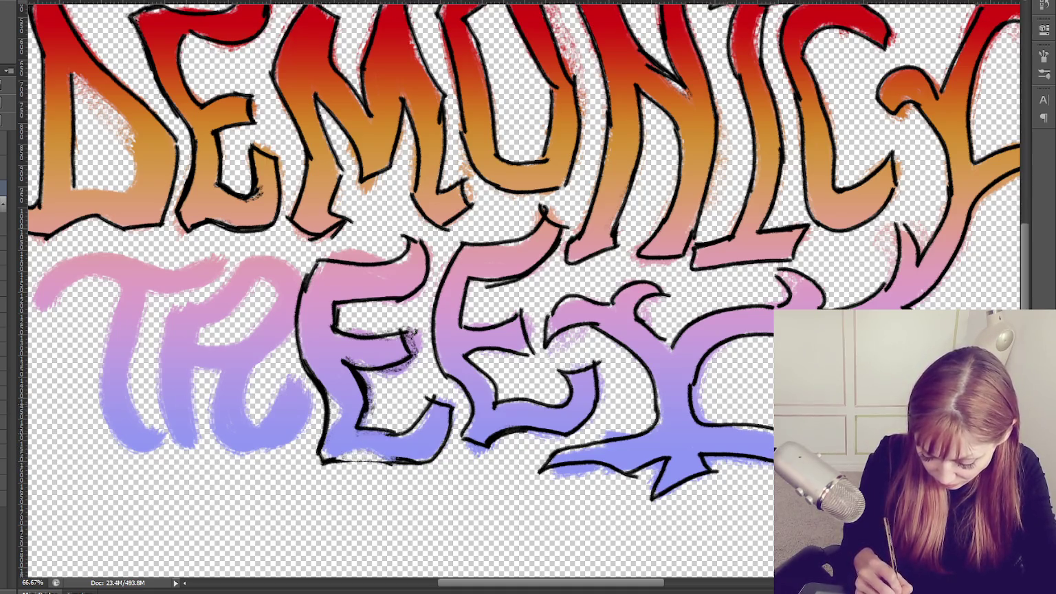
{"action": "left_click_drag", "start_coordinate": [409, 406], "coordinate": [431, 425]}
{"action": "left_click_drag", "start_coordinate": [315, 257], "coordinate": [293, 341]}
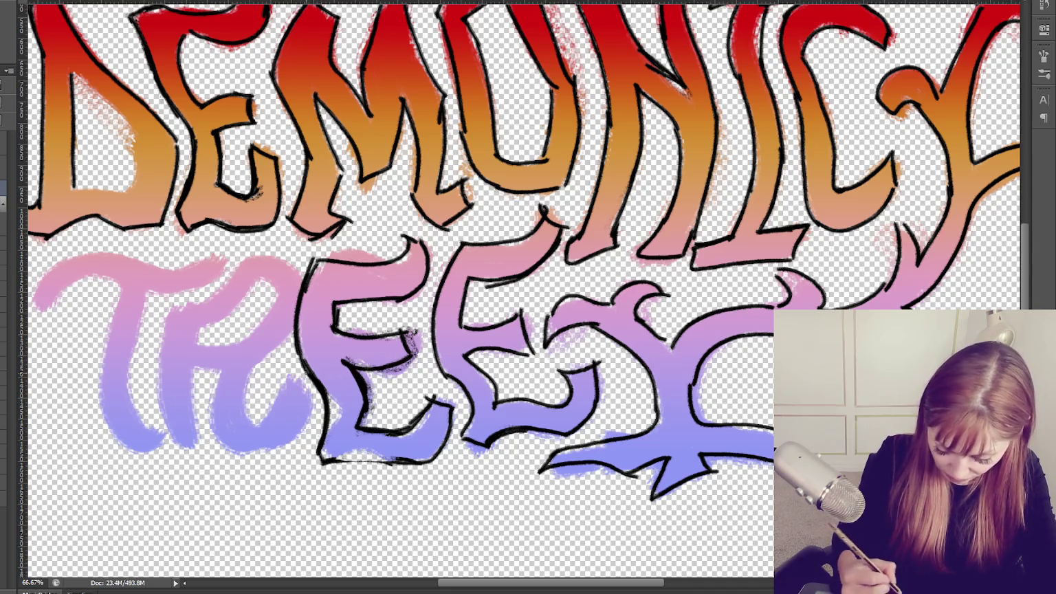
{"action": "left_click_drag", "start_coordinate": [320, 252], "coordinate": [307, 295]}
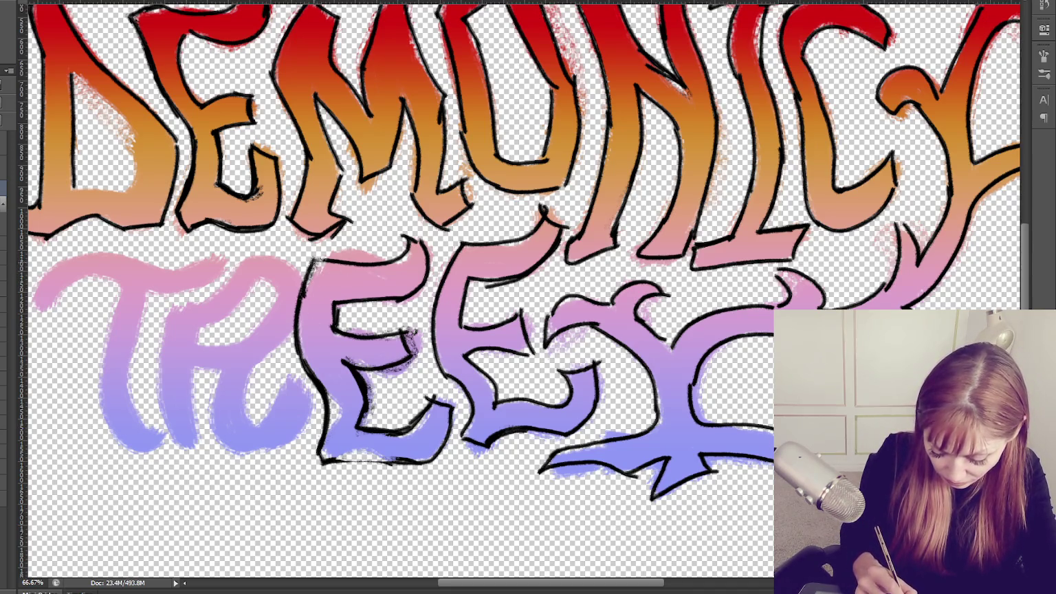
{"action": "left_click_drag", "start_coordinate": [410, 241], "coordinate": [393, 267]}
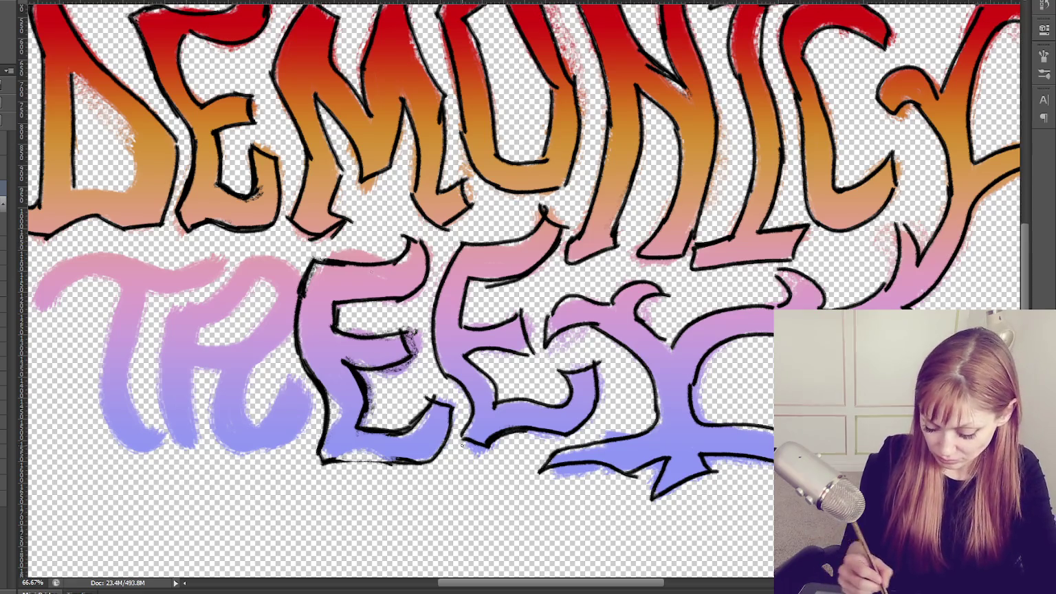
{"action": "left_click_drag", "start_coordinate": [327, 464], "coordinate": [429, 457]}
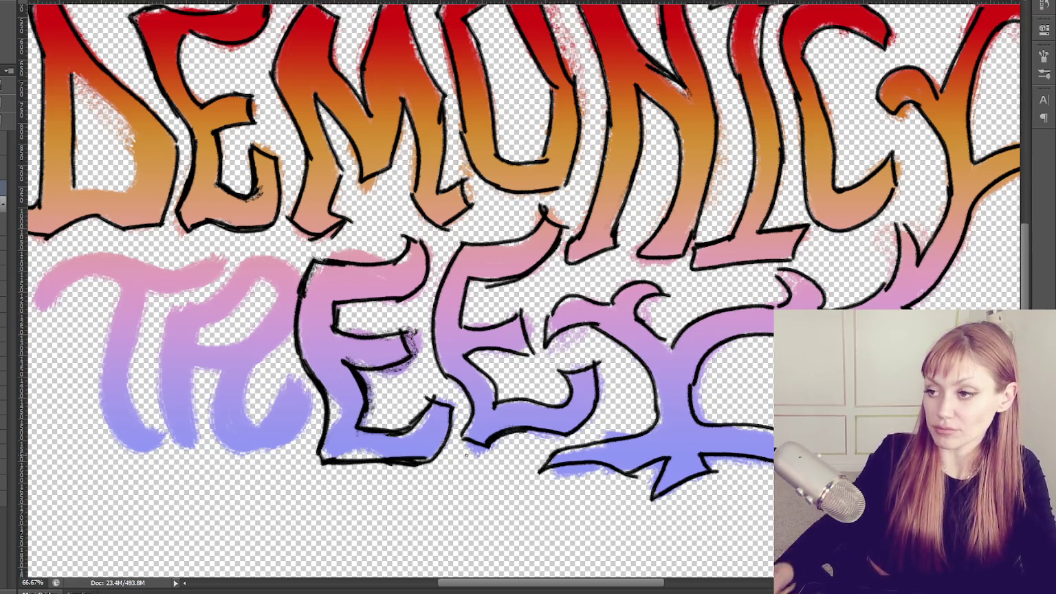
Outline the R of TREES: both stems, the top curve and inner lines.
{"action": "mouse_move", "coordinate": [272, 249]}
{"action": "left_mouse_down"}
{"action": "mouse_move", "coordinate": [466, 243]}
{"action": "mouse_move", "coordinate": [456, 245]}
{"action": "left_mouse_up"}
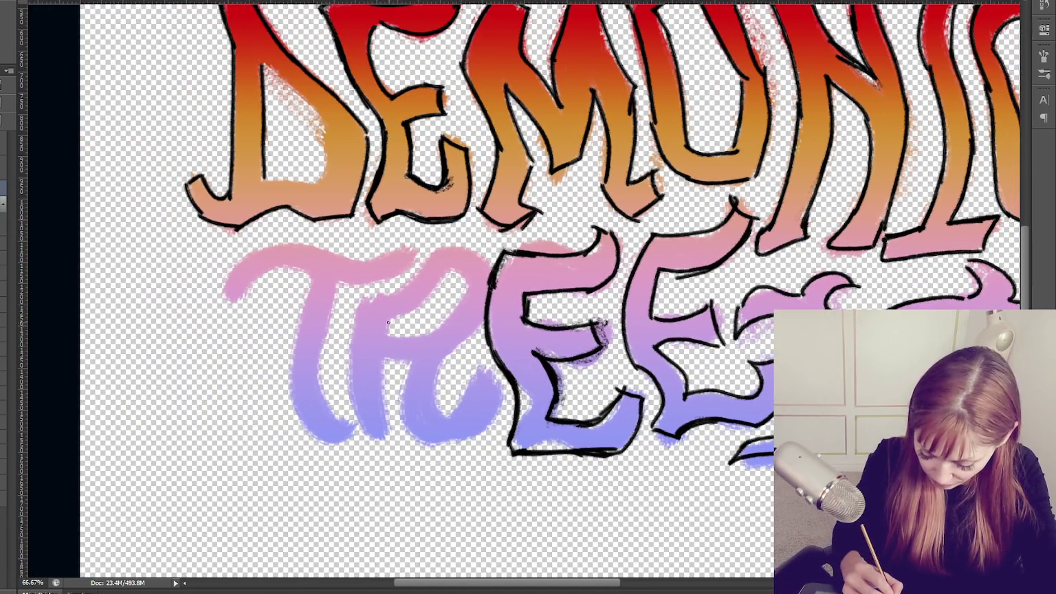
{"action": "left_click_drag", "start_coordinate": [387, 334], "coordinate": [384, 433]}
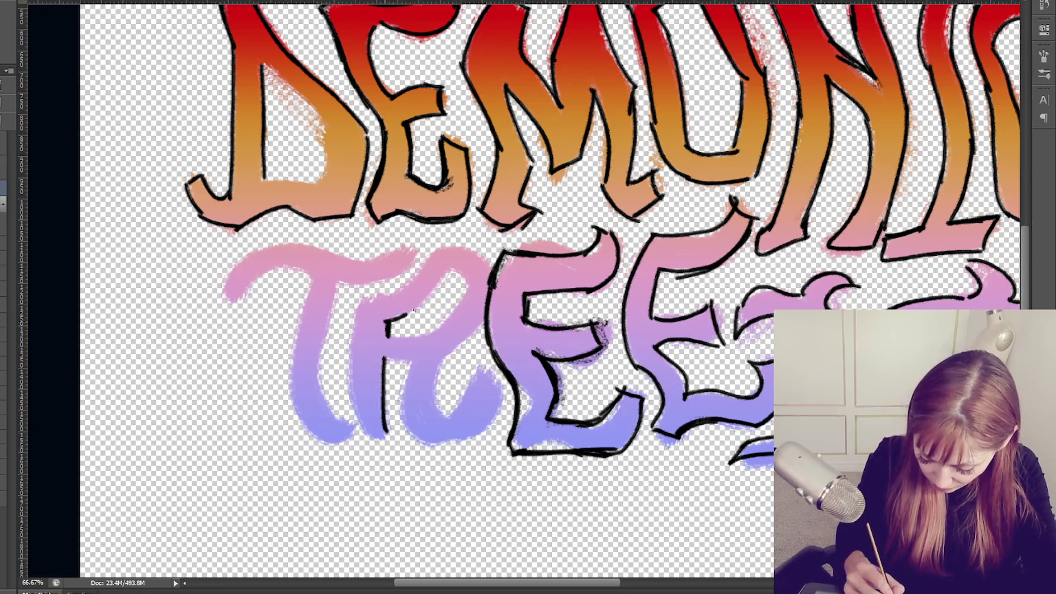
{"action": "left_click_drag", "start_coordinate": [412, 312], "coordinate": [462, 274]}
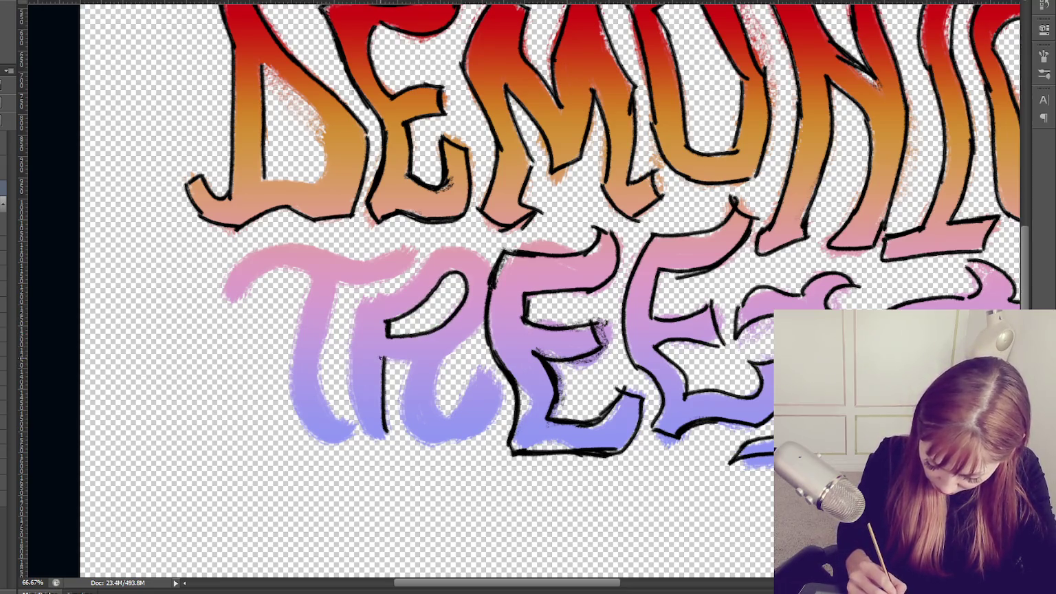
{"action": "left_click_drag", "start_coordinate": [402, 389], "coordinate": [431, 444]}
{"action": "left_click_drag", "start_coordinate": [496, 417], "coordinate": [481, 361]}
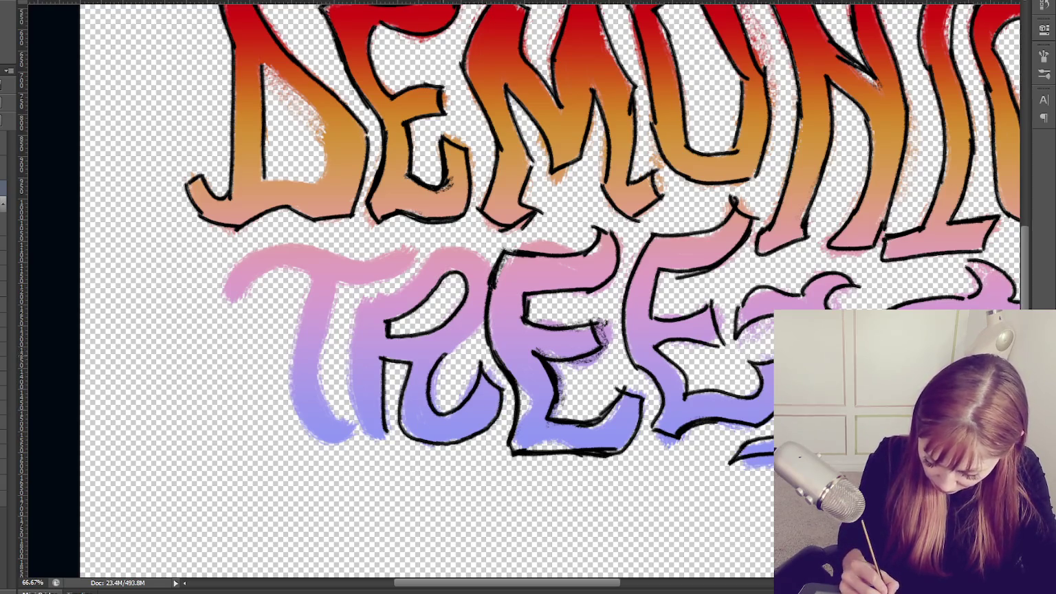
Outline the T's stem and ink a sweeping black stroke along the top of its crossbar.
{"action": "left_click_drag", "start_coordinate": [363, 300], "coordinate": [492, 272]}
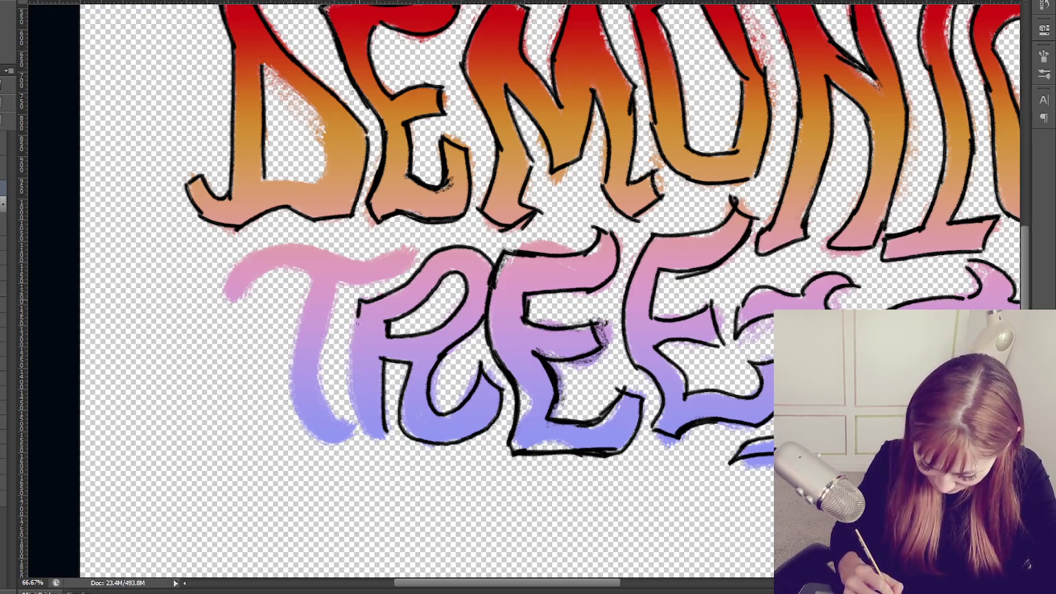
{"action": "left_click_drag", "start_coordinate": [356, 308], "coordinate": [372, 441]}
{"action": "mouse_move", "coordinate": [338, 278]}
{"action": "left_mouse_down"}
{"action": "mouse_move", "coordinate": [321, 350]}
{"action": "mouse_move", "coordinate": [358, 427]}
{"action": "left_mouse_up"}
{"action": "key", "text": "ctrl+z"}
{"action": "left_click_drag", "start_coordinate": [336, 279], "coordinate": [352, 421]}
{"action": "left_click_drag", "start_coordinate": [310, 277], "coordinate": [329, 449]}
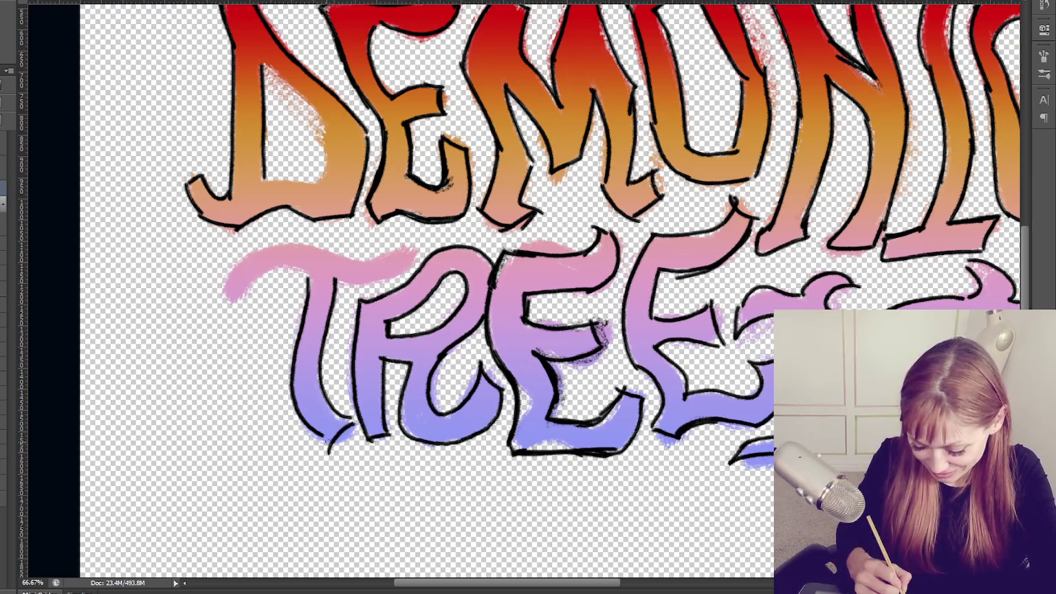
{"action": "key", "text": "ctrl+z"}
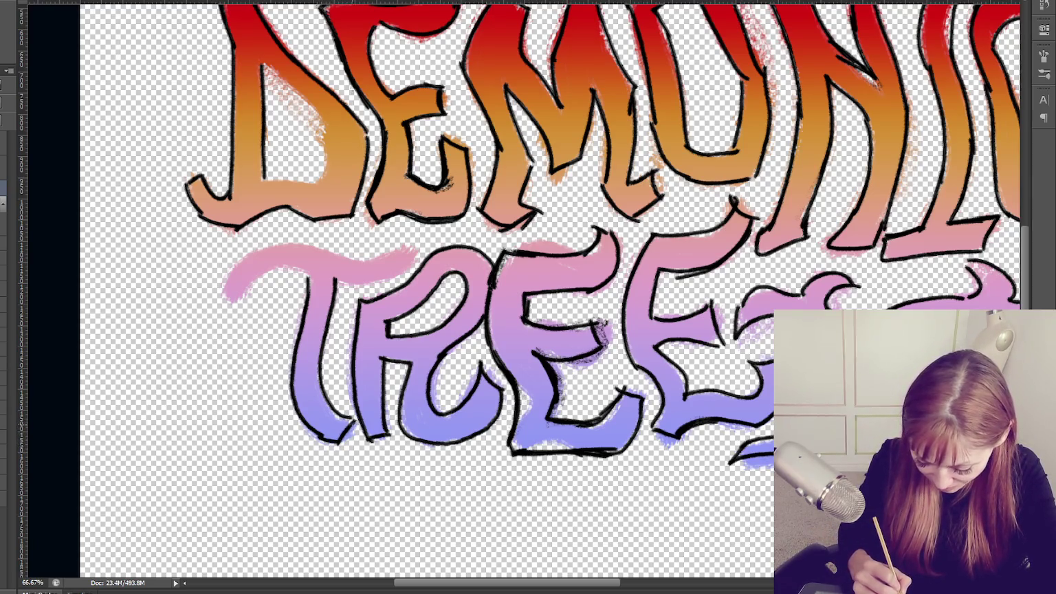
{"action": "mouse_move", "coordinate": [330, 282]}
{"action": "left_mouse_down"}
{"action": "mouse_move", "coordinate": [414, 267]}
{"action": "mouse_move", "coordinate": [402, 244]}
{"action": "left_mouse_up"}
{"action": "left_click_drag", "start_coordinate": [234, 300], "coordinate": [282, 276]}
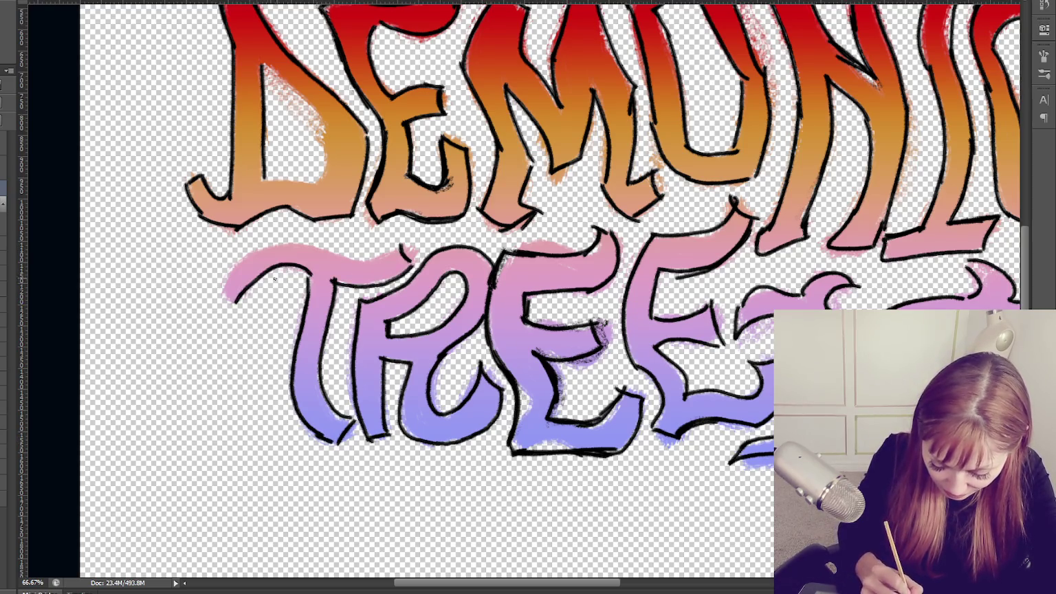
{"action": "mouse_move", "coordinate": [219, 293]}
{"action": "left_mouse_down"}
{"action": "mouse_move", "coordinate": [269, 245]}
{"action": "mouse_move", "coordinate": [396, 258]}
{"action": "left_mouse_up"}
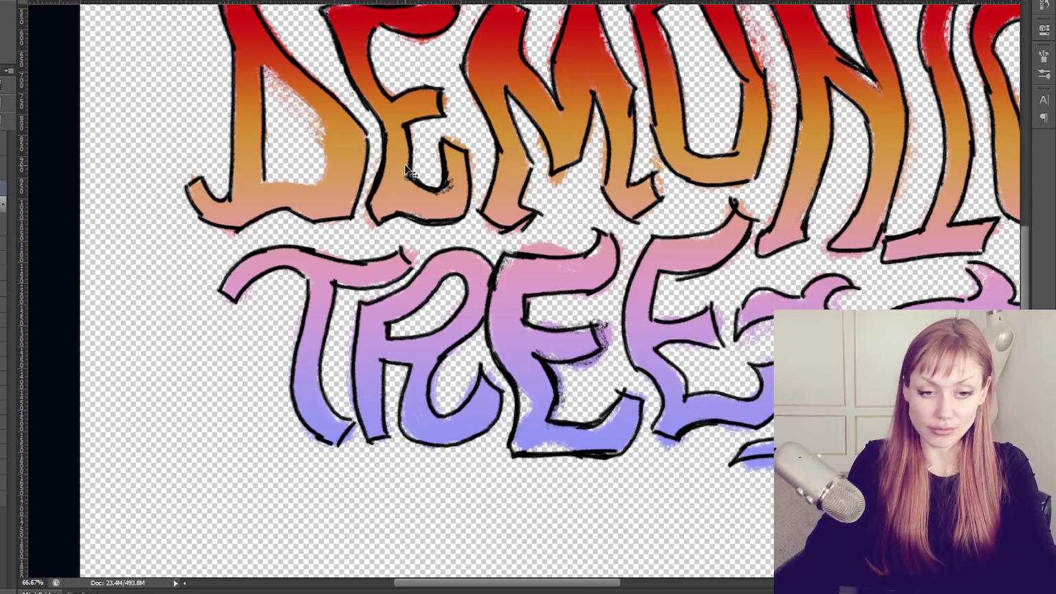
Zoom out to 25% to review all the DEMONIC TREES lettering, then zoom back in on DEMONIC.
{"action": "key", "text": "ctrl+minus"}
{"action": "key", "text": "ctrl+minus"}
{"action": "key", "text": "ctrl+minus"}
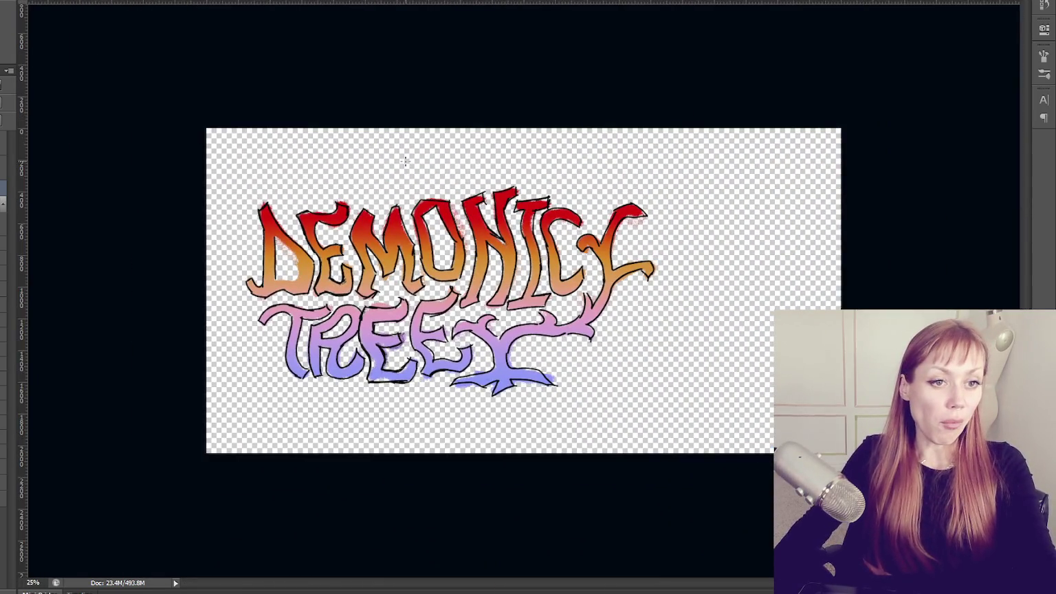
{"action": "key", "text": "ctrl+plus"}
{"action": "key", "text": "ctrl+plus"}
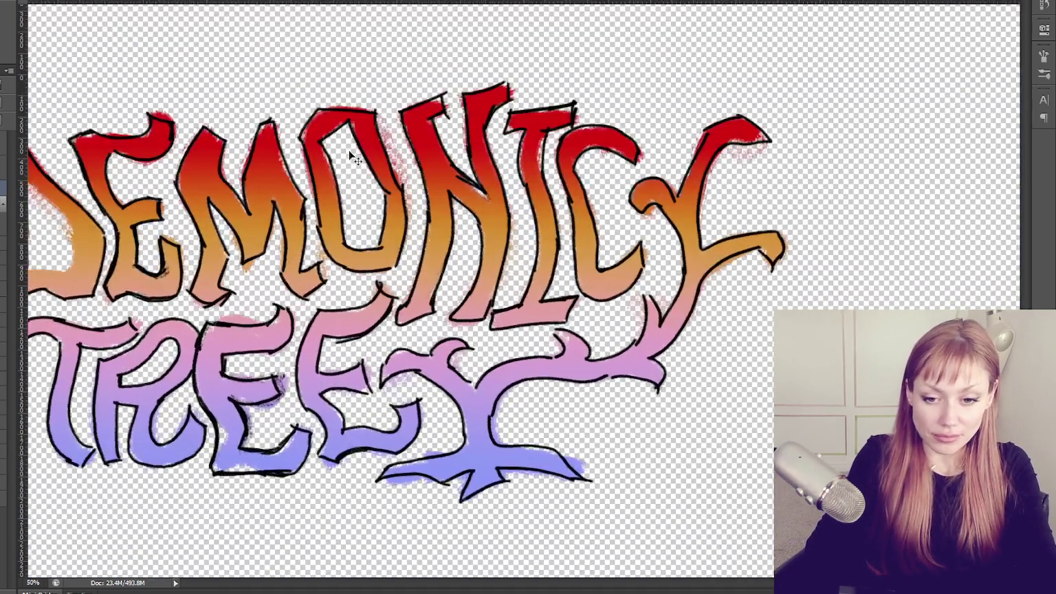
{"action": "key", "text": "ctrl+plus"}
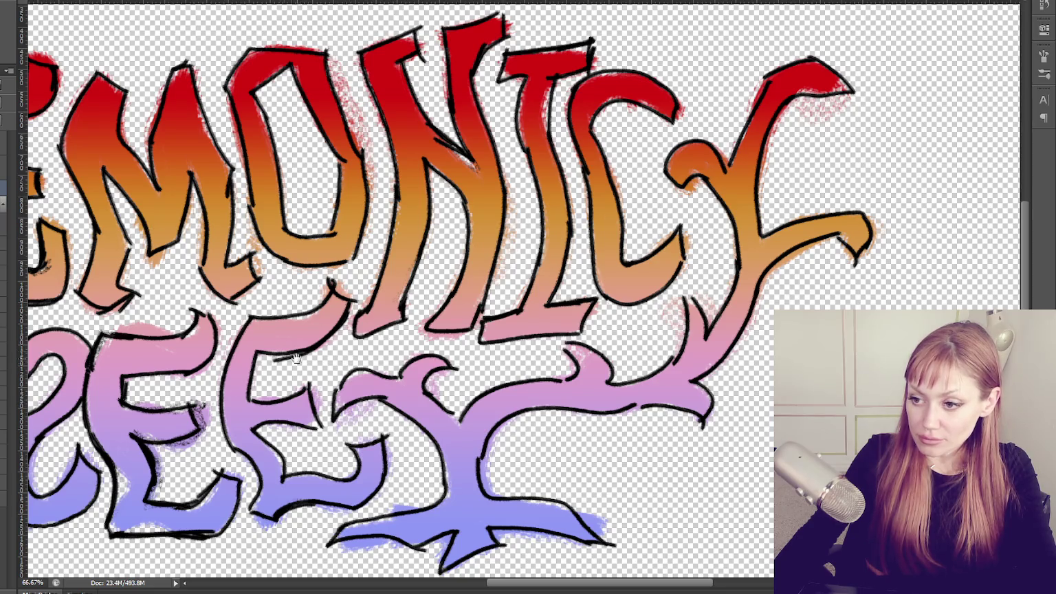
{"action": "left_click_drag", "start_coordinate": [301, 363], "coordinate": [519, 308]}
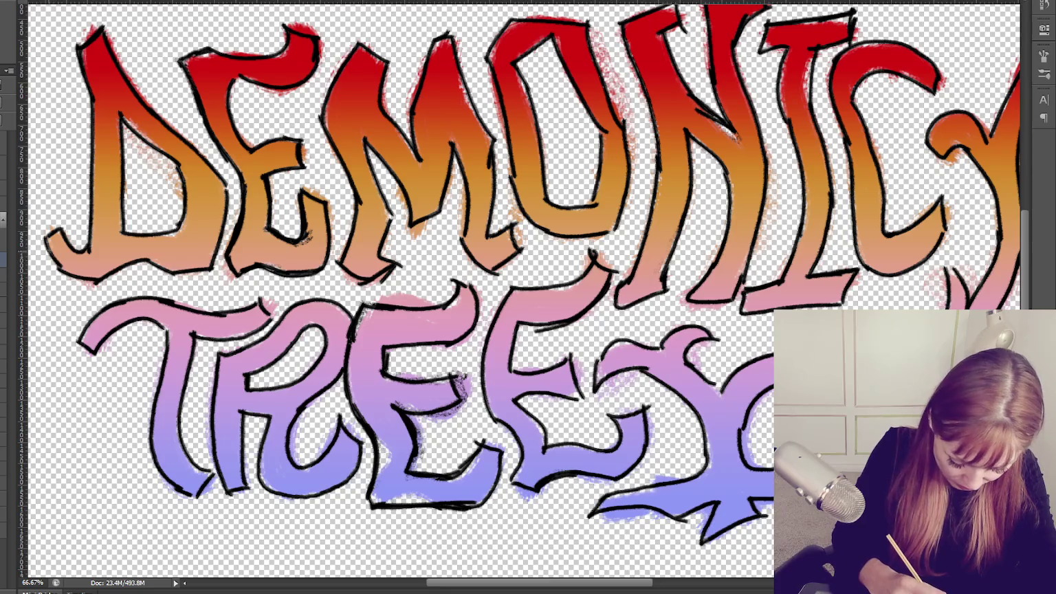
Re-ink the D's edges and the letters' bottom, and hatch dark shading inside the M.
{"action": "mouse_move", "coordinate": [43, 248]}
{"action": "left_mouse_down"}
{"action": "mouse_move", "coordinate": [92, 284]}
{"action": "mouse_move", "coordinate": [141, 265]}
{"action": "mouse_move", "coordinate": [213, 271]}
{"action": "left_mouse_up"}
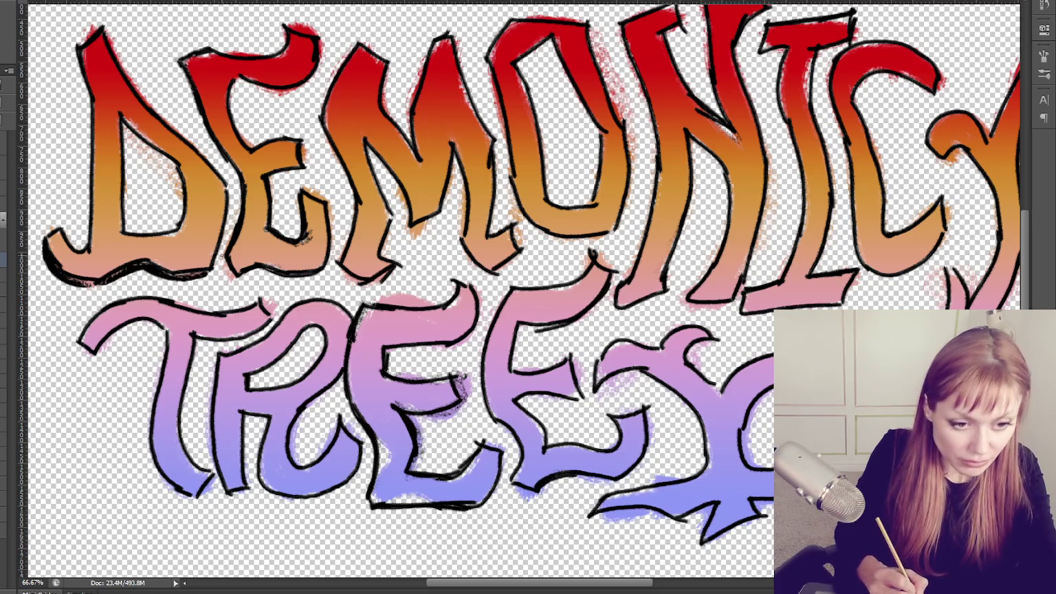
{"action": "mouse_move", "coordinate": [227, 213]}
{"action": "left_mouse_down"}
{"action": "mouse_move", "coordinate": [209, 275]}
{"action": "mouse_move", "coordinate": [390, 279]}
{"action": "left_mouse_up"}
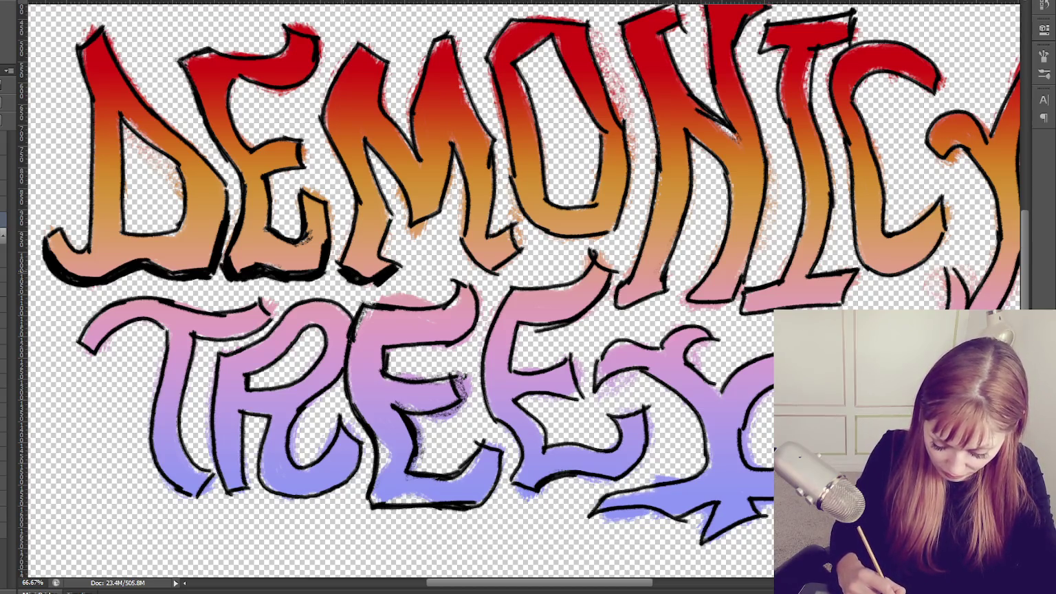
{"action": "mouse_move", "coordinate": [342, 281]}
{"action": "left_mouse_down"}
{"action": "mouse_move", "coordinate": [365, 267]}
{"action": "mouse_move", "coordinate": [393, 222]}
{"action": "left_mouse_up"}
{"action": "mouse_move", "coordinate": [459, 243]}
{"action": "left_mouse_down"}
{"action": "mouse_move", "coordinate": [484, 269]}
{"action": "mouse_move", "coordinate": [527, 264]}
{"action": "left_mouse_up"}
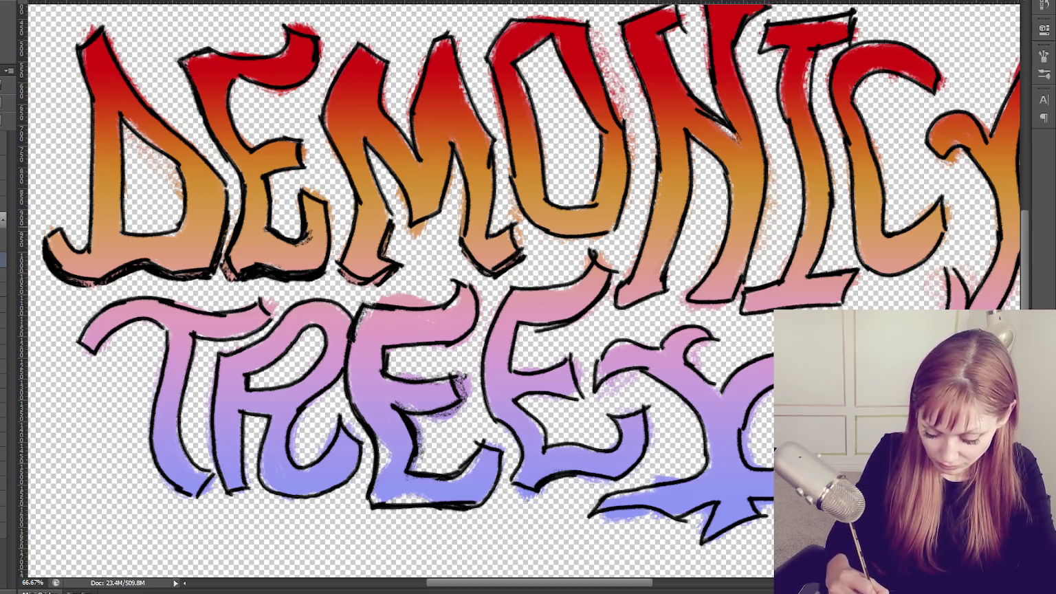
{"action": "left_click_drag", "start_coordinate": [454, 157], "coordinate": [441, 210]}
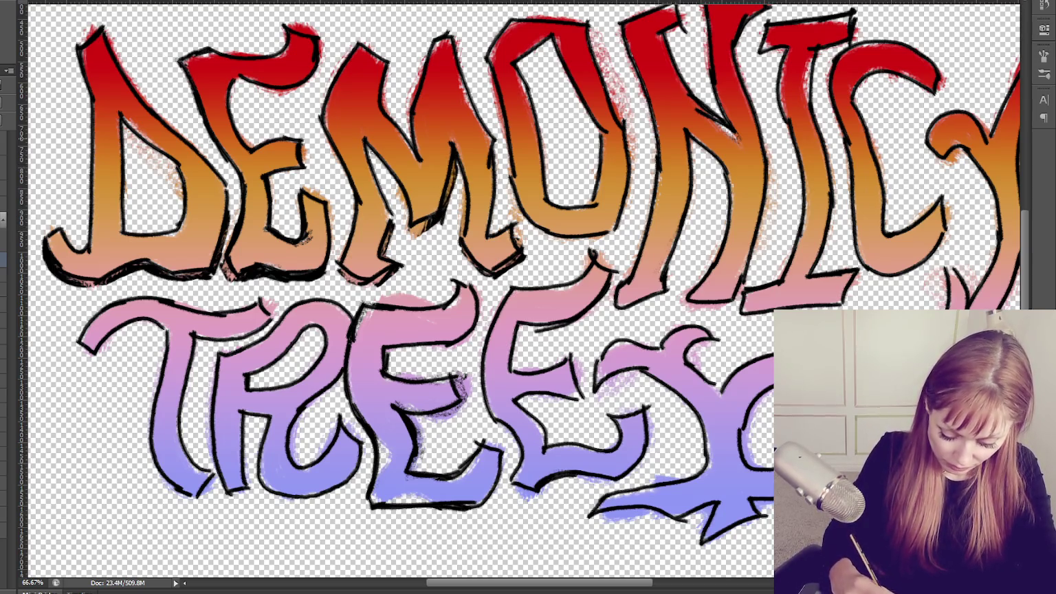
{"action": "left_click_drag", "start_coordinate": [364, 141], "coordinate": [404, 217]}
{"action": "mouse_move", "coordinate": [386, 162]}
{"action": "left_mouse_down"}
{"action": "mouse_move", "coordinate": [409, 234]}
{"action": "mouse_move", "coordinate": [395, 201]}
{"action": "mouse_move", "coordinate": [394, 260]}
{"action": "left_mouse_up"}
{"action": "left_click_drag", "start_coordinate": [460, 162], "coordinate": [452, 239]}
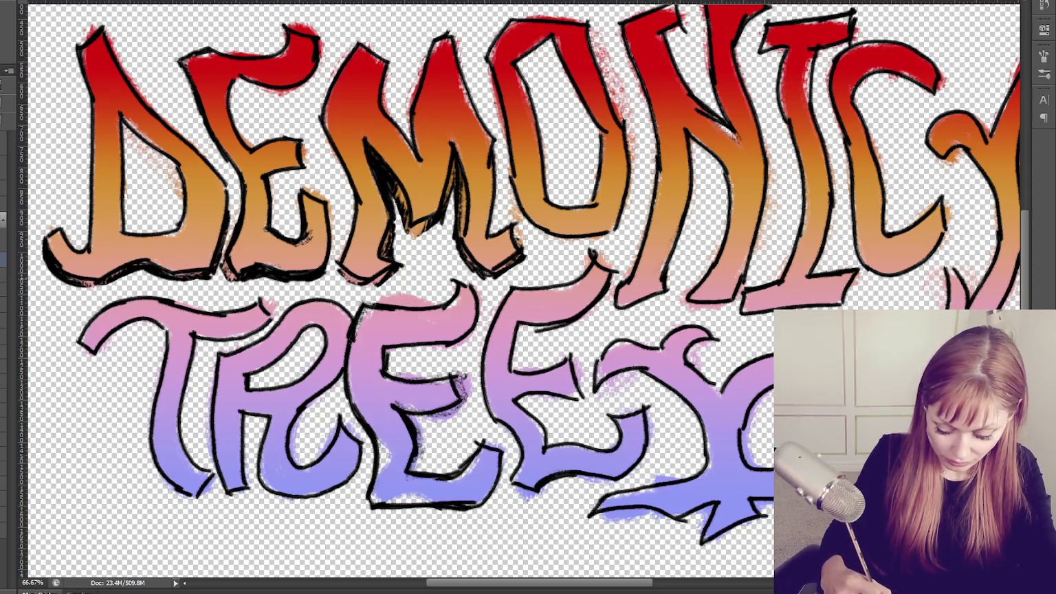
Ink the E's left edge, shade under its top bar, and add dark strokes inside the D.
{"action": "left_click_drag", "start_coordinate": [278, 175], "coordinate": [268, 228]}
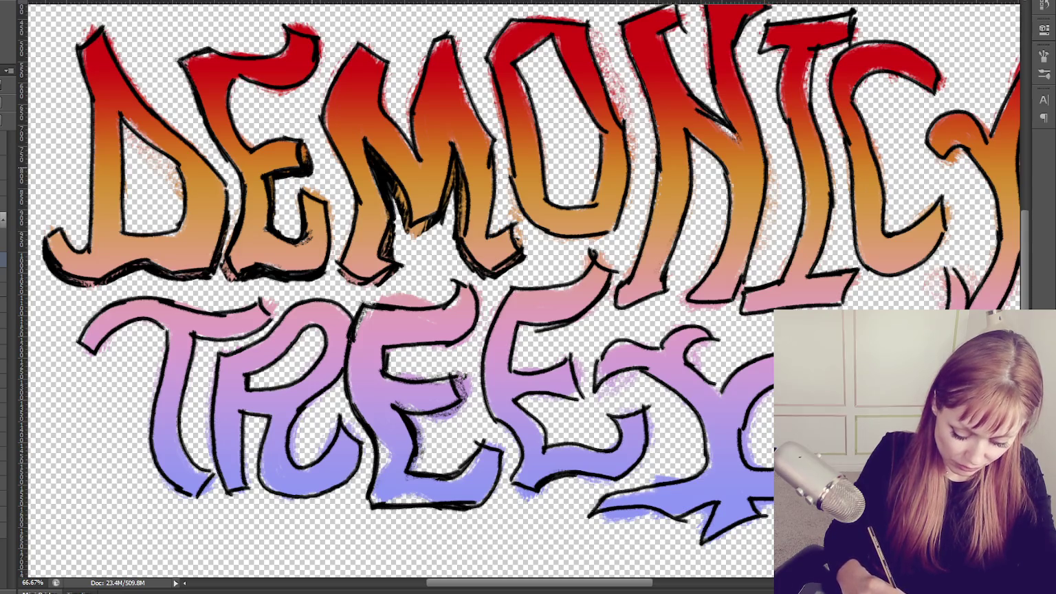
{"action": "left_click_drag", "start_coordinate": [231, 81], "coordinate": [251, 144]}
{"action": "left_click_drag", "start_coordinate": [237, 105], "coordinate": [253, 145]}
{"action": "left_click_drag", "start_coordinate": [237, 76], "coordinate": [247, 126]}
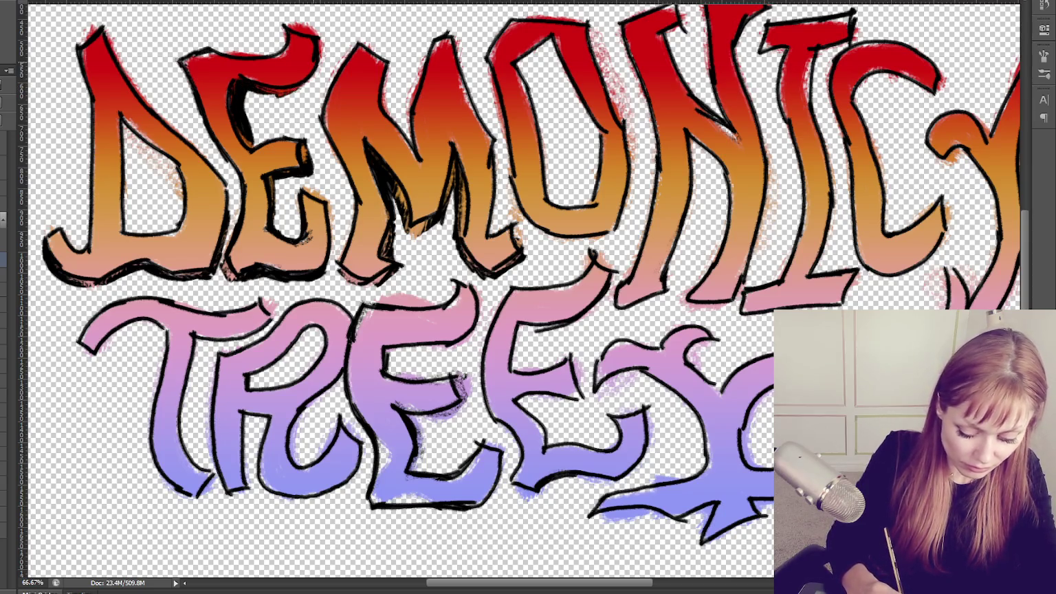
{"action": "left_click_drag", "start_coordinate": [306, 77], "coordinate": [247, 98]}
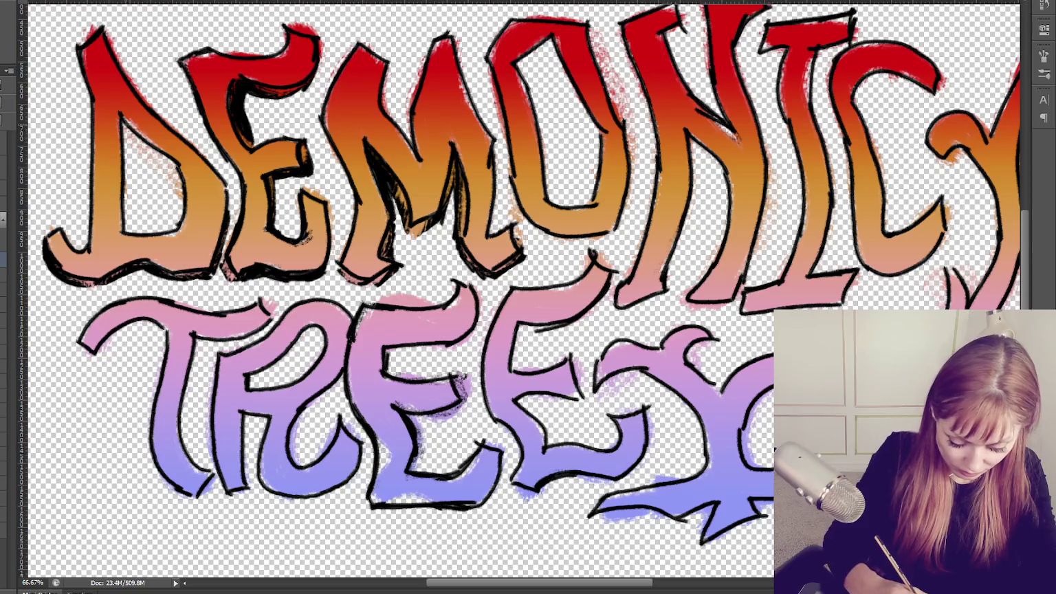
{"action": "mouse_move", "coordinate": [125, 127]}
{"action": "left_mouse_down"}
{"action": "mouse_move", "coordinate": [121, 231]}
{"action": "mouse_move", "coordinate": [127, 136]}
{"action": "mouse_move", "coordinate": [172, 172]}
{"action": "left_mouse_up"}
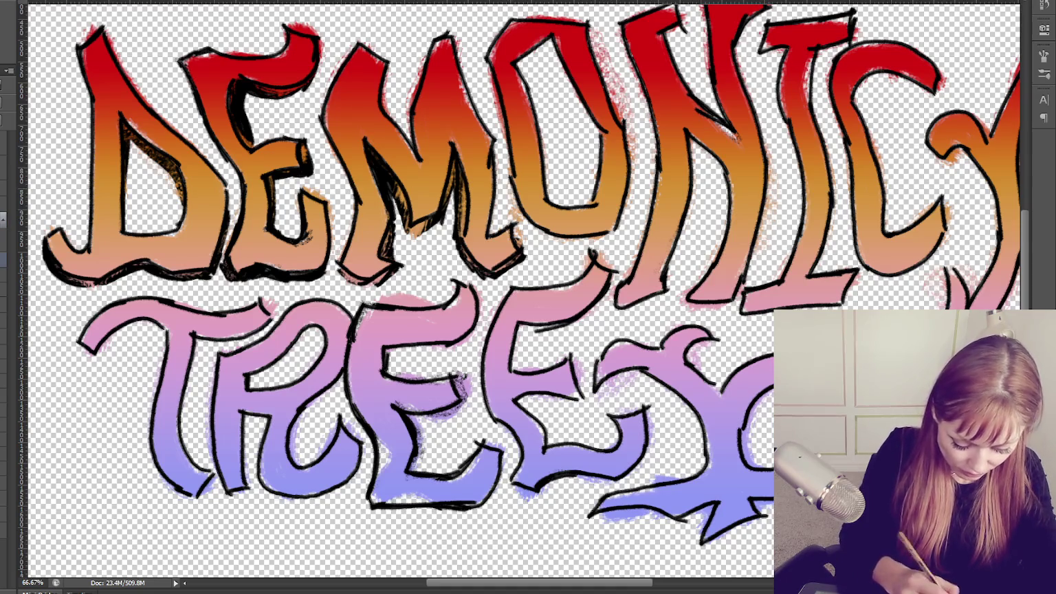
Thicken the O's outline and darken its inner left edge.
{"action": "mouse_move", "coordinate": [525, 244]}
{"action": "left_mouse_down"}
{"action": "mouse_move", "coordinate": [608, 249]}
{"action": "mouse_move", "coordinate": [631, 155]}
{"action": "left_mouse_up"}
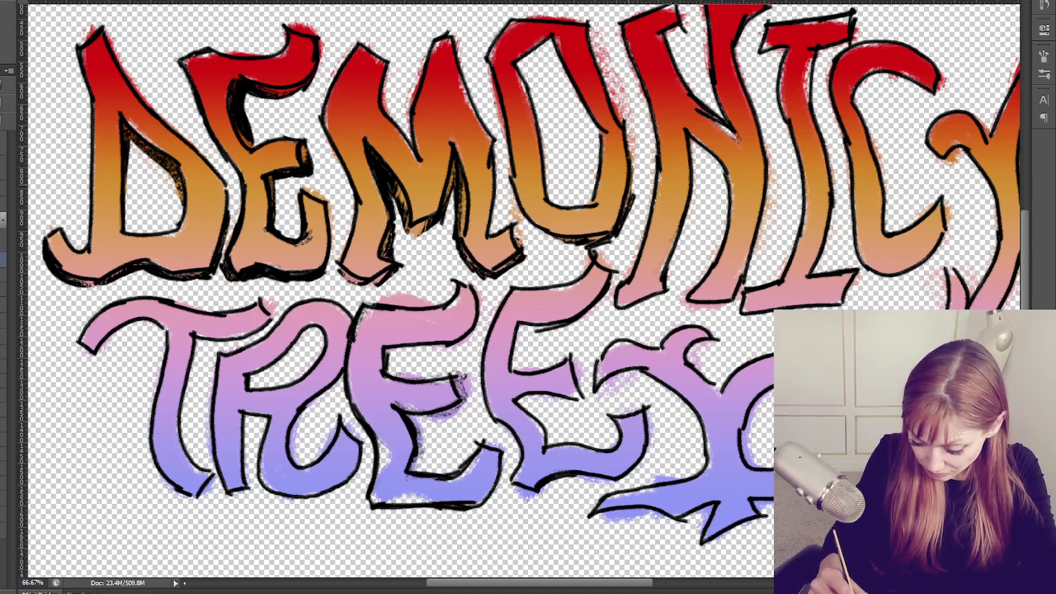
{"action": "left_click_drag", "start_coordinate": [622, 117], "coordinate": [590, 34]}
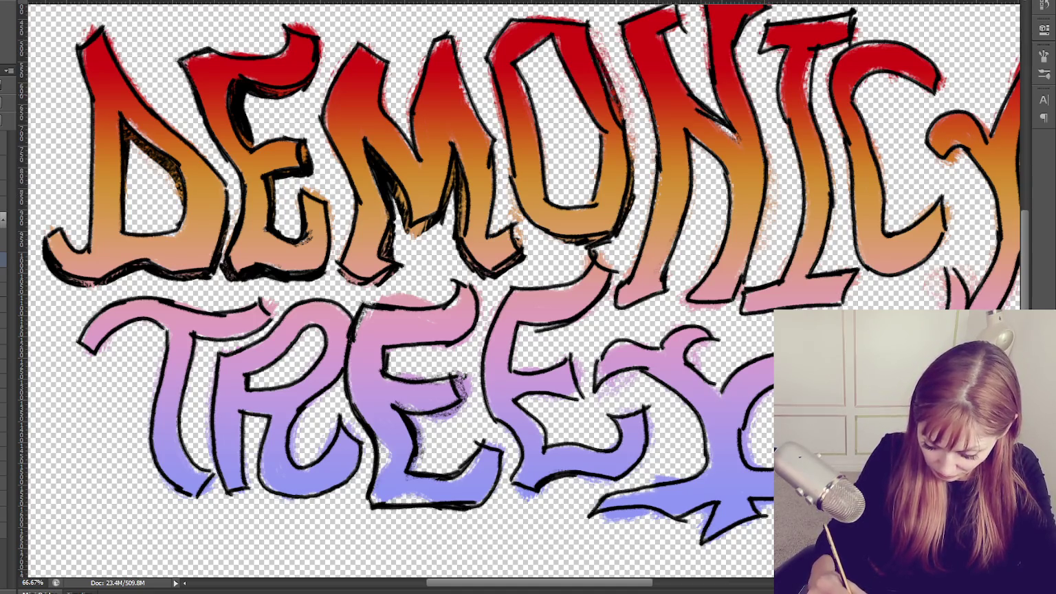
{"action": "mouse_move", "coordinate": [516, 69]}
{"action": "left_mouse_down"}
{"action": "mouse_move", "coordinate": [550, 40]}
{"action": "mouse_move", "coordinate": [520, 79]}
{"action": "mouse_move", "coordinate": [540, 144]}
{"action": "left_mouse_up"}
{"action": "left_click_drag", "start_coordinate": [535, 86], "coordinate": [553, 203]}
{"action": "left_click_drag", "start_coordinate": [536, 89], "coordinate": [553, 203]}
{"action": "left_click_drag", "start_coordinate": [542, 114], "coordinate": [552, 168]}
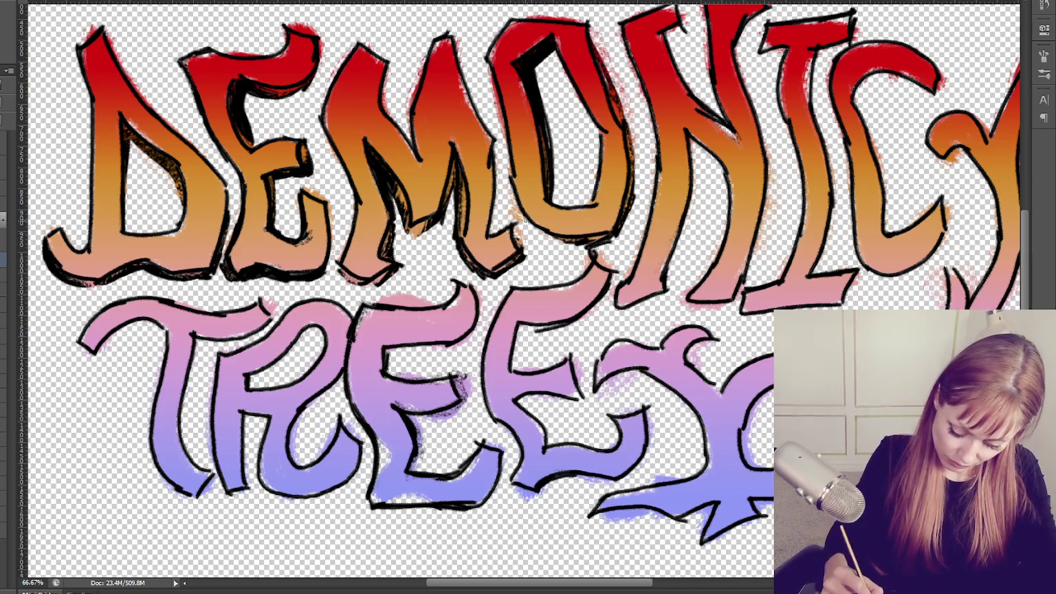
{"action": "left_click_drag", "start_coordinate": [528, 222], "coordinate": [575, 246]}
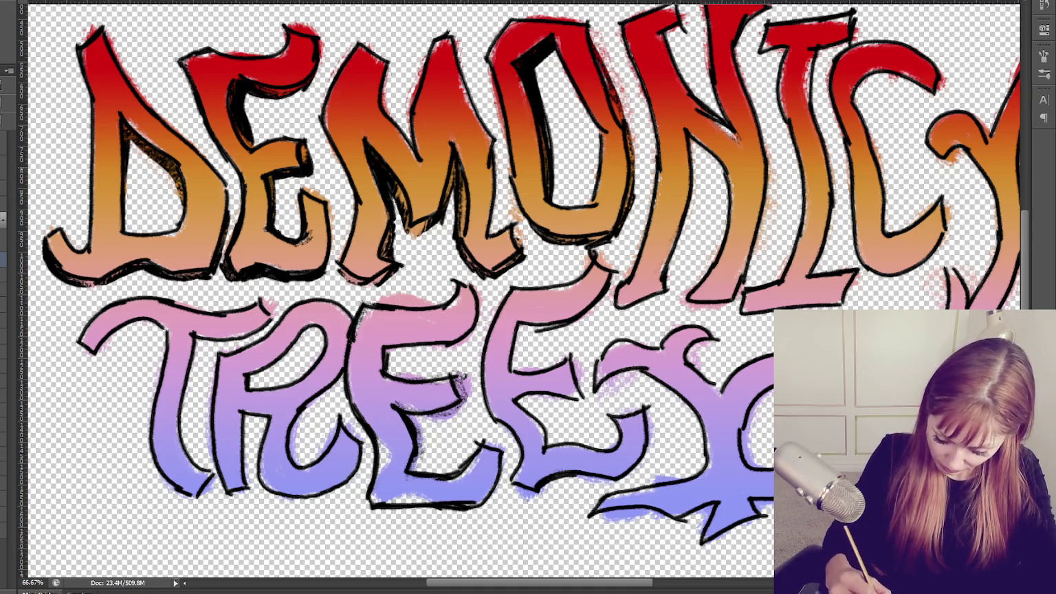
Thicken the M's right edge, repaint a stray patch orange, and darken its right diagonal.
{"action": "mouse_move", "coordinate": [489, 227]}
{"action": "left_mouse_down"}
{"action": "mouse_move", "coordinate": [496, 142]}
{"action": "mouse_move", "coordinate": [499, 232]}
{"action": "mouse_move", "coordinate": [498, 153]}
{"action": "left_mouse_up"}
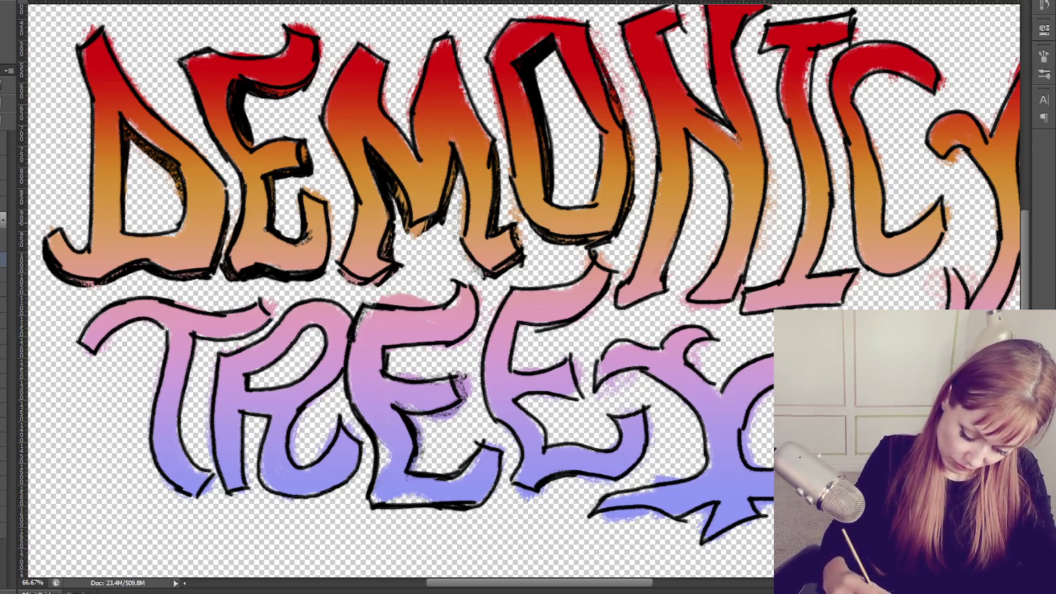
{"action": "left_click_drag", "start_coordinate": [397, 185], "coordinate": [406, 234]}
{"action": "left_click_drag", "start_coordinate": [394, 187], "coordinate": [395, 248]}
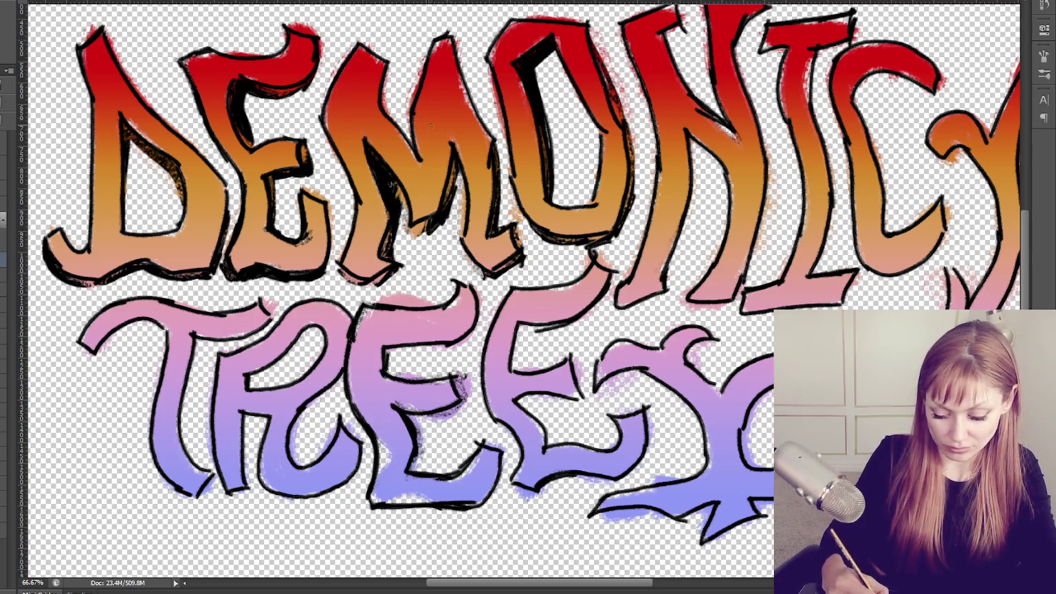
{"action": "left_click_drag", "start_coordinate": [386, 65], "coordinate": [409, 153]}
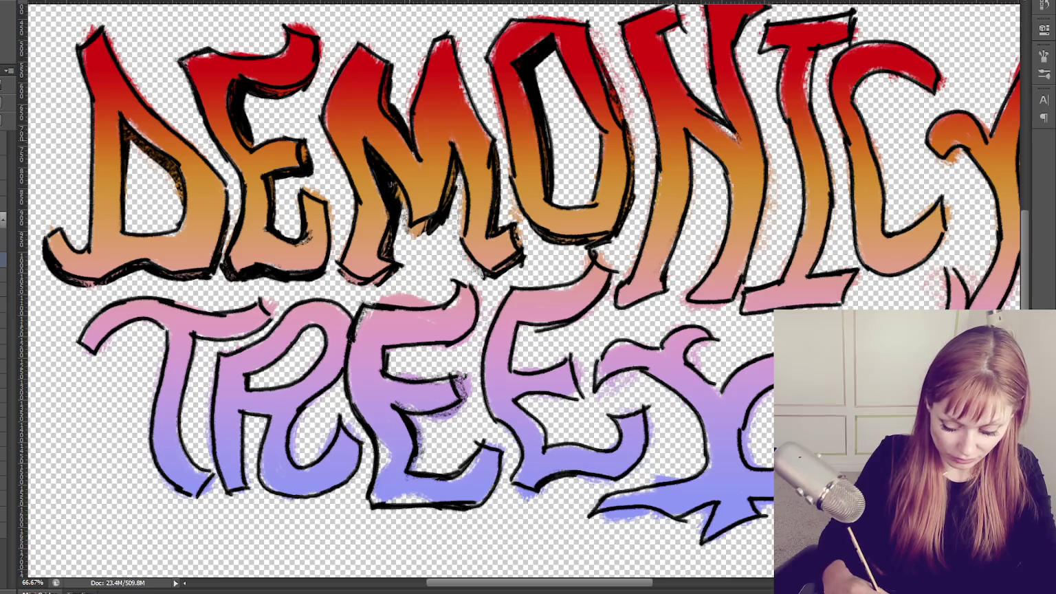
{"action": "left_click_drag", "start_coordinate": [454, 35], "coordinate": [499, 168]}
{"action": "left_click_drag", "start_coordinate": [459, 39], "coordinate": [504, 164]}
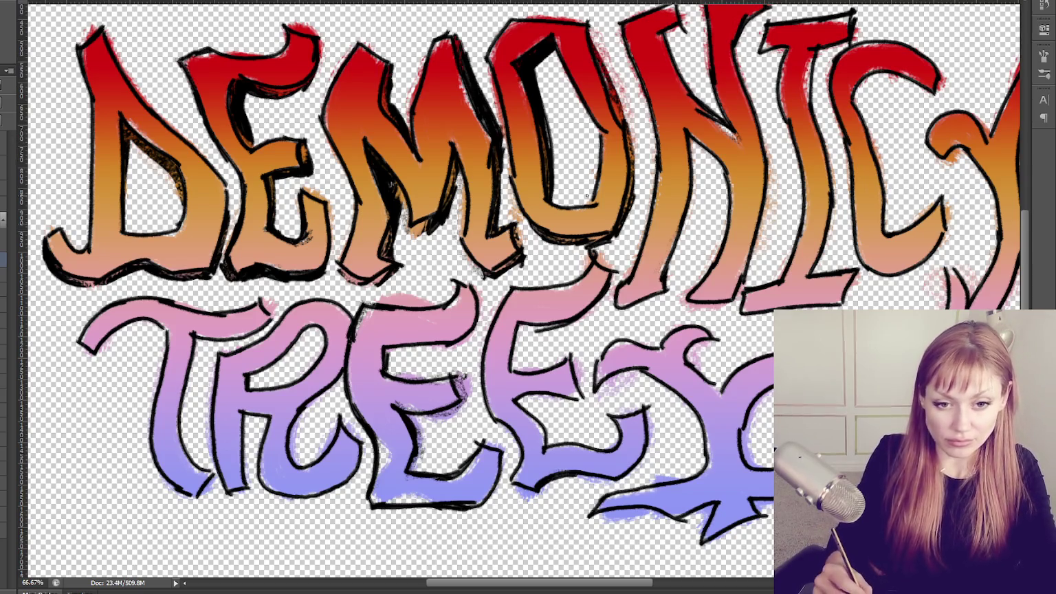
{"action": "left_click_drag", "start_coordinate": [501, 124], "coordinate": [505, 153]}
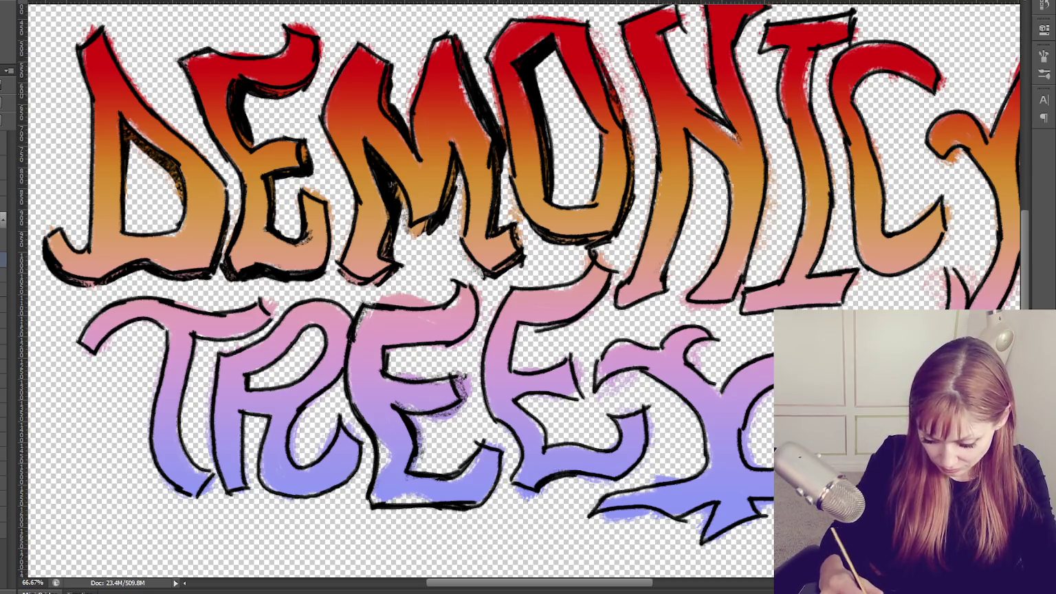
{"action": "left_click_drag", "start_coordinate": [487, 55], "coordinate": [503, 126]}
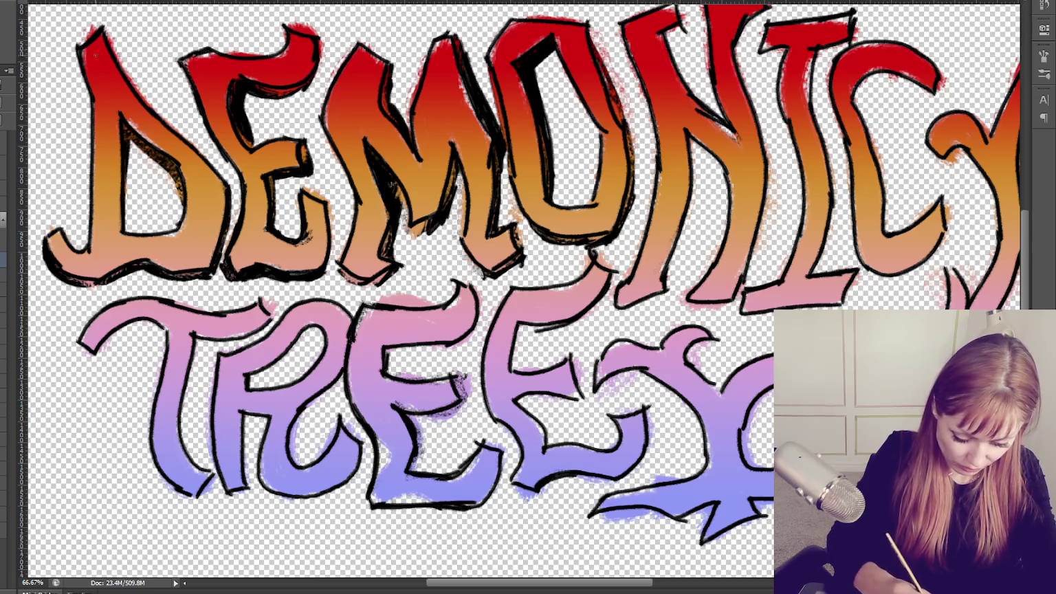
Re-stroke the D's left edge and ink under and at the left end of the T crossbar.
{"action": "mouse_move", "coordinate": [77, 52]}
{"action": "left_mouse_down"}
{"action": "mouse_move", "coordinate": [94, 111]}
{"action": "mouse_move", "coordinate": [93, 217]}
{"action": "left_mouse_up"}
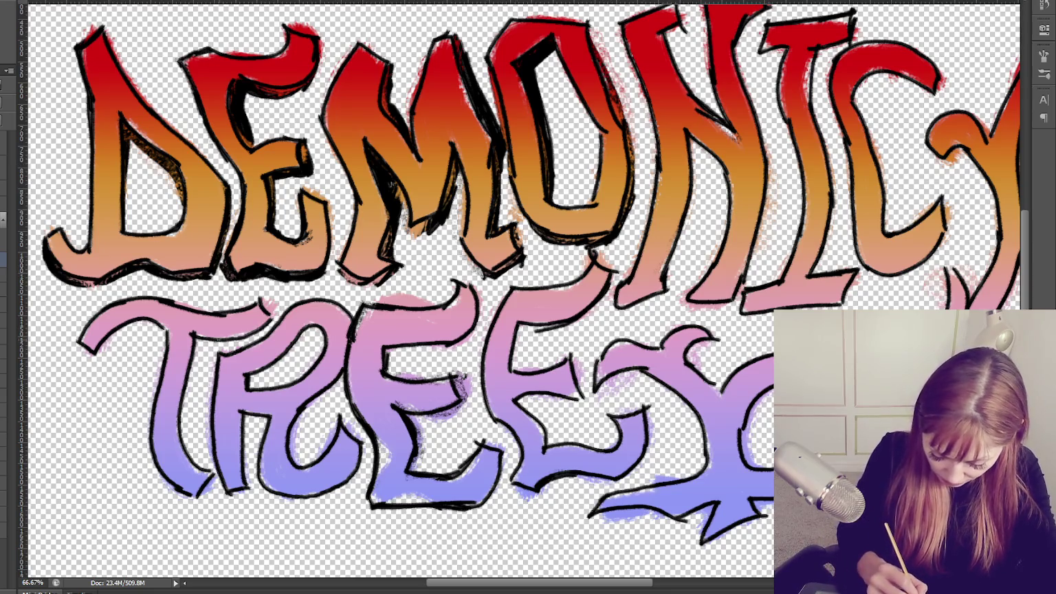
{"action": "mouse_move", "coordinate": [204, 341]}
{"action": "left_mouse_down"}
{"action": "mouse_move", "coordinate": [261, 330]}
{"action": "mouse_move", "coordinate": [196, 361]}
{"action": "mouse_move", "coordinate": [178, 452]}
{"action": "mouse_move", "coordinate": [205, 476]}
{"action": "mouse_move", "coordinate": [200, 499]}
{"action": "mouse_move", "coordinate": [157, 468]}
{"action": "mouse_move", "coordinate": [180, 508]}
{"action": "left_mouse_up"}
{"action": "left_click_drag", "start_coordinate": [79, 346], "coordinate": [95, 358]}
Ink heavy black outlines around the T crossbar's left end and the R of TREES.
{"action": "mouse_move", "coordinate": [130, 324]}
{"action": "left_mouse_down"}
{"action": "mouse_move", "coordinate": [93, 361]}
{"action": "mouse_move", "coordinate": [163, 327]}
{"action": "mouse_move", "coordinate": [169, 344]}
{"action": "mouse_move", "coordinate": [268, 331]}
{"action": "mouse_move", "coordinate": [203, 341]}
{"action": "left_mouse_up"}
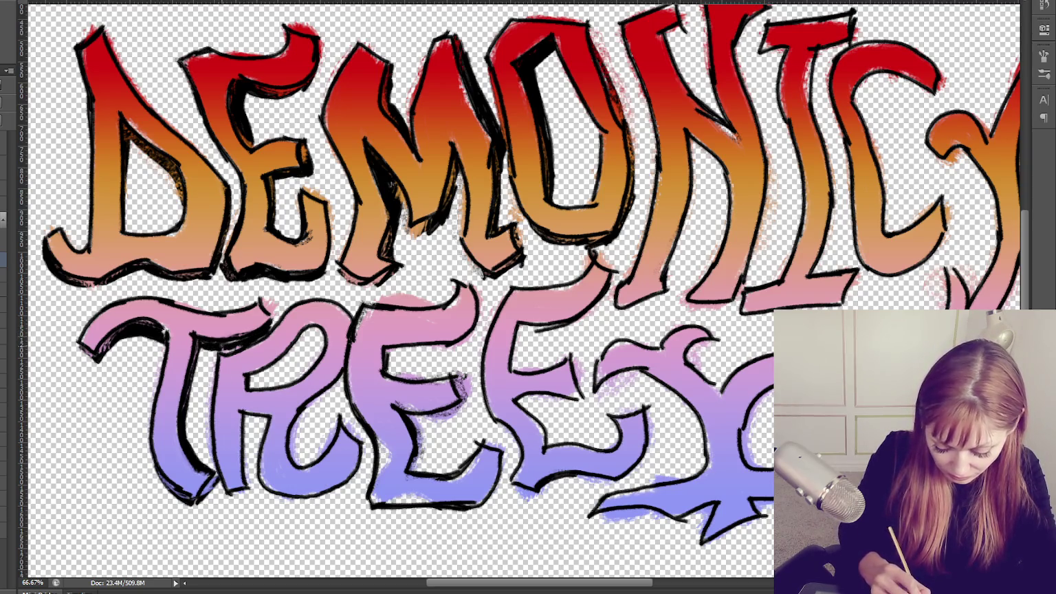
{"action": "left_click_drag", "start_coordinate": [248, 378], "coordinate": [313, 327]}
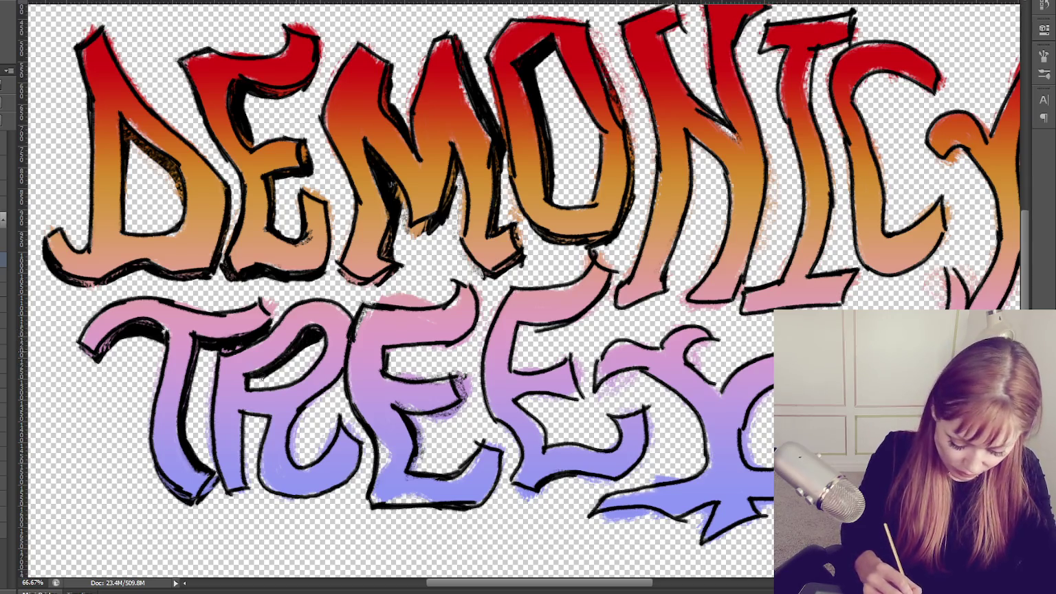
{"action": "mouse_move", "coordinate": [244, 473]}
{"action": "left_mouse_down"}
{"action": "mouse_move", "coordinate": [240, 450]}
{"action": "mouse_move", "coordinate": [248, 489]}
{"action": "left_mouse_up"}
{"action": "left_click_drag", "start_coordinate": [251, 413], "coordinate": [251, 476]}
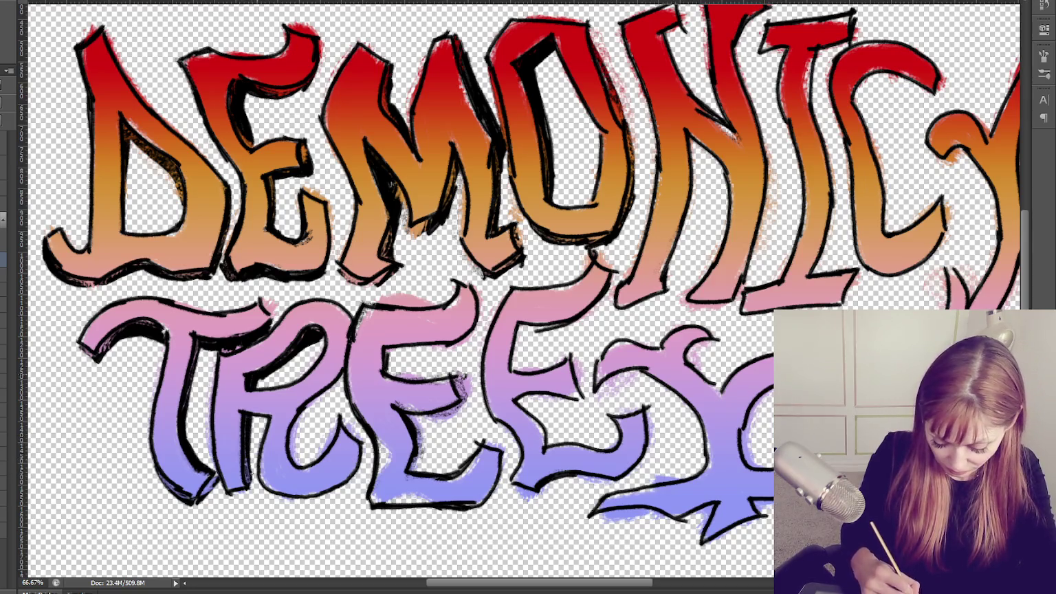
{"action": "left_click_drag", "start_coordinate": [297, 395], "coordinate": [322, 428]}
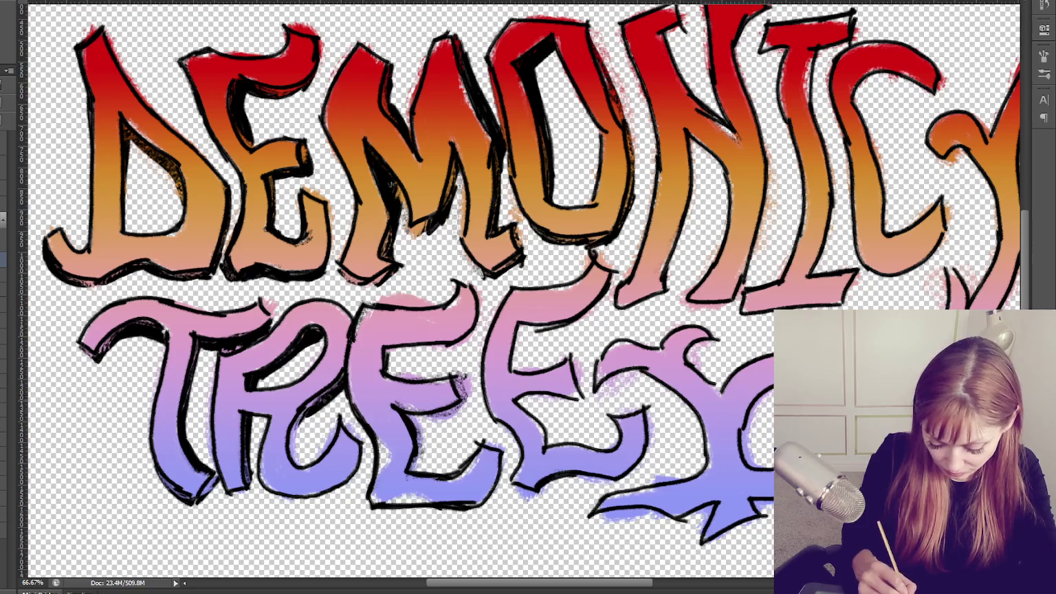
{"action": "mouse_move", "coordinate": [267, 490]}
{"action": "left_mouse_down"}
{"action": "mouse_move", "coordinate": [334, 498]}
{"action": "mouse_move", "coordinate": [359, 459]}
{"action": "left_mouse_up"}
{"action": "left_click_drag", "start_coordinate": [333, 495], "coordinate": [261, 493]}
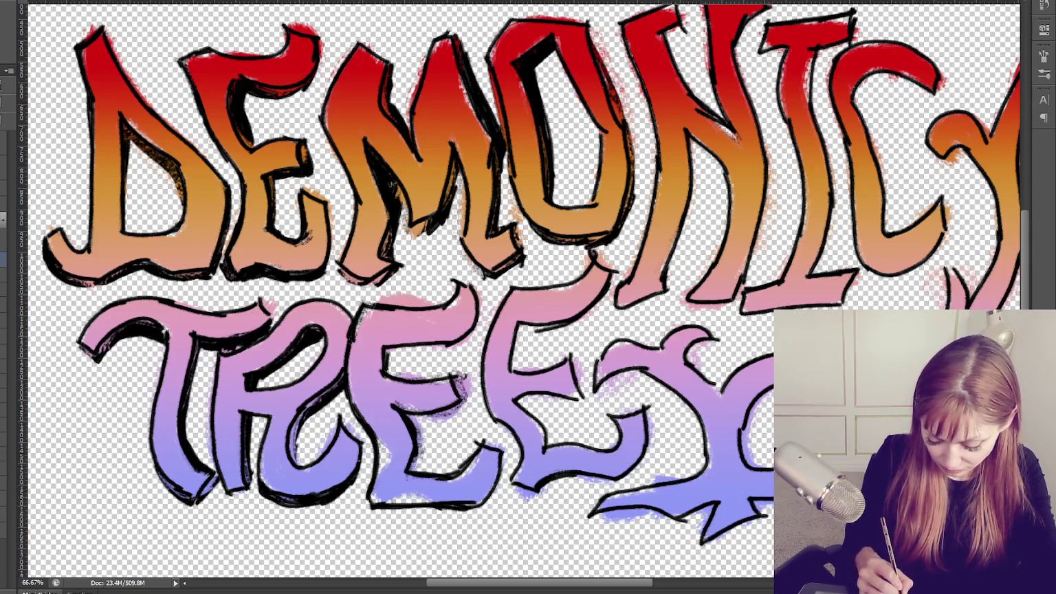
{"action": "left_click_drag", "start_coordinate": [359, 462], "coordinate": [357, 481]}
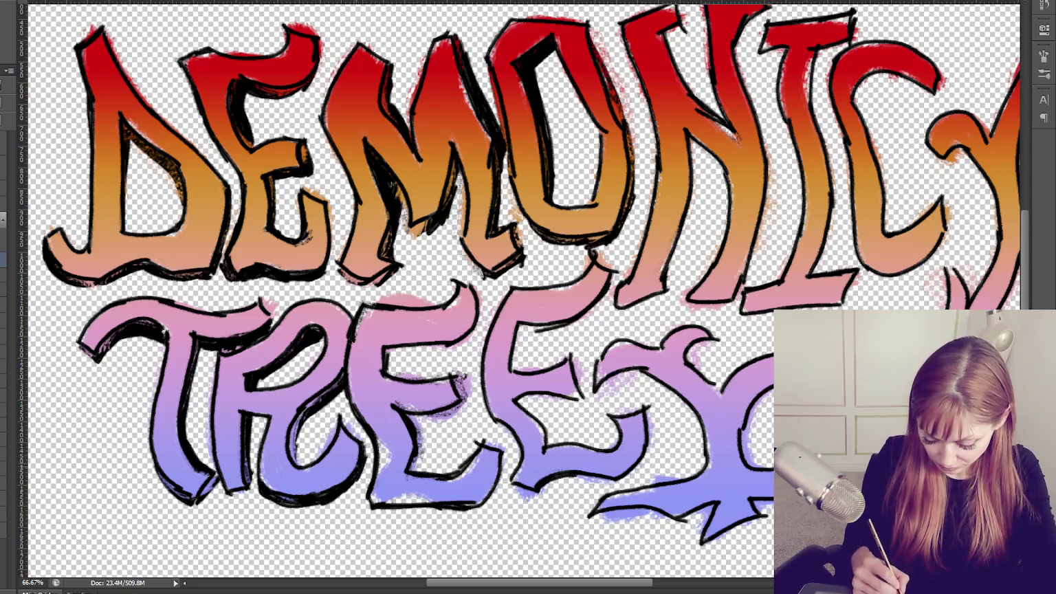
Outline the first E of TREES in thick black and thicken the R's bottom edge.
{"action": "mouse_move", "coordinate": [373, 511]}
{"action": "left_mouse_down"}
{"action": "mouse_move", "coordinate": [478, 514]}
{"action": "mouse_move", "coordinate": [418, 517]}
{"action": "left_mouse_up"}
{"action": "mouse_move", "coordinate": [494, 455]}
{"action": "left_mouse_down"}
{"action": "mouse_move", "coordinate": [507, 485]}
{"action": "mouse_move", "coordinate": [481, 513]}
{"action": "left_mouse_up"}
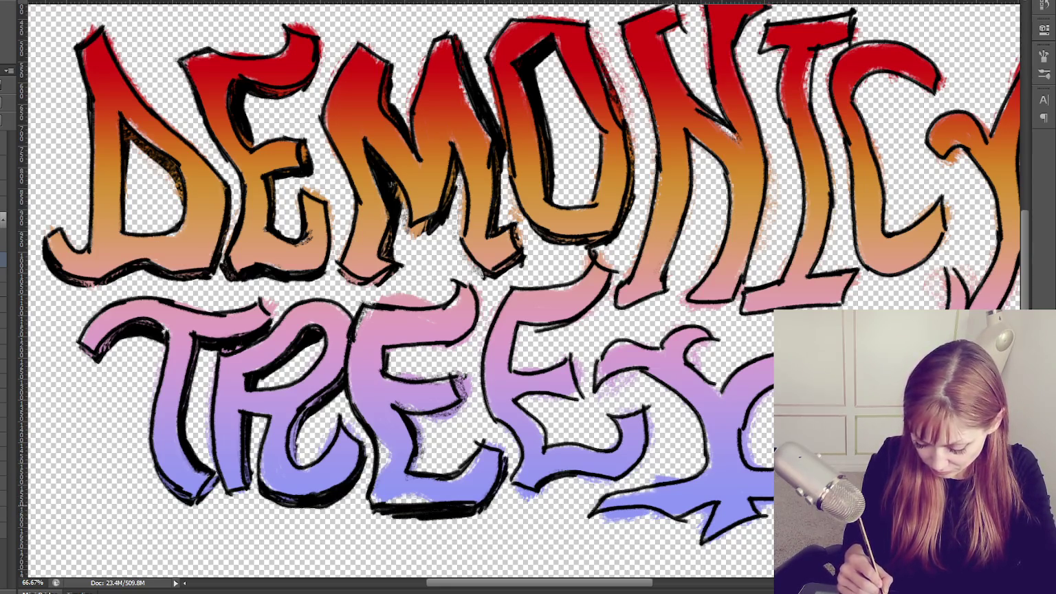
{"action": "left_click_drag", "start_coordinate": [416, 415], "coordinate": [420, 474]}
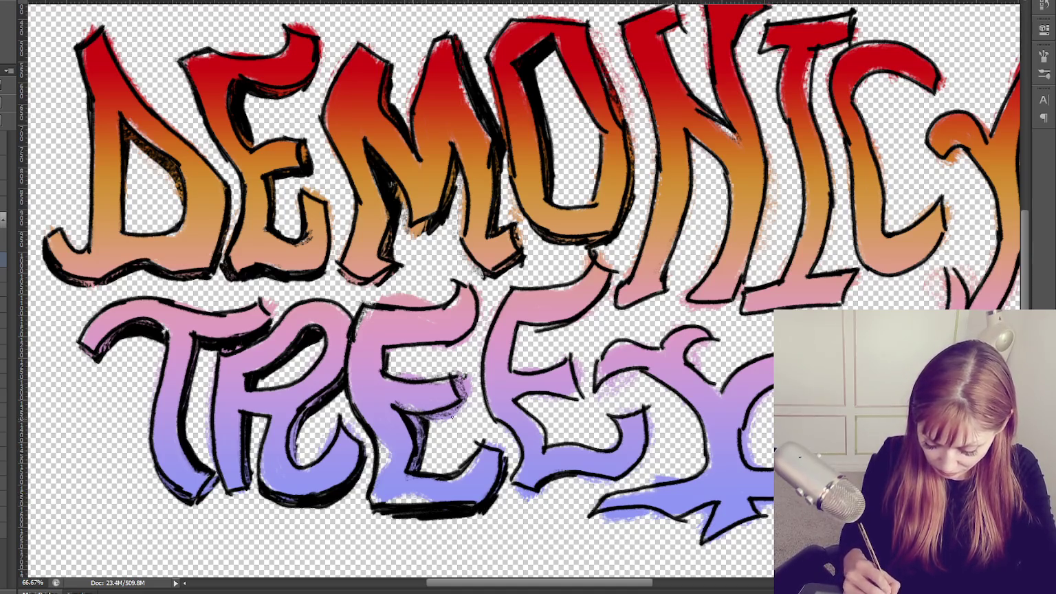
{"action": "mouse_move", "coordinate": [443, 415]}
{"action": "left_mouse_down"}
{"action": "mouse_move", "coordinate": [453, 424]}
{"action": "mouse_move", "coordinate": [464, 411]}
{"action": "left_mouse_up"}
{"action": "mouse_move", "coordinate": [385, 348]}
{"action": "left_mouse_down"}
{"action": "mouse_move", "coordinate": [398, 380]}
{"action": "mouse_move", "coordinate": [454, 355]}
{"action": "left_mouse_up"}
{"action": "left_click_drag", "start_coordinate": [485, 299], "coordinate": [474, 325]}
{"action": "left_click_drag", "start_coordinate": [444, 352], "coordinate": [460, 348]}
{"action": "left_click_drag", "start_coordinate": [396, 355], "coordinate": [441, 353]}
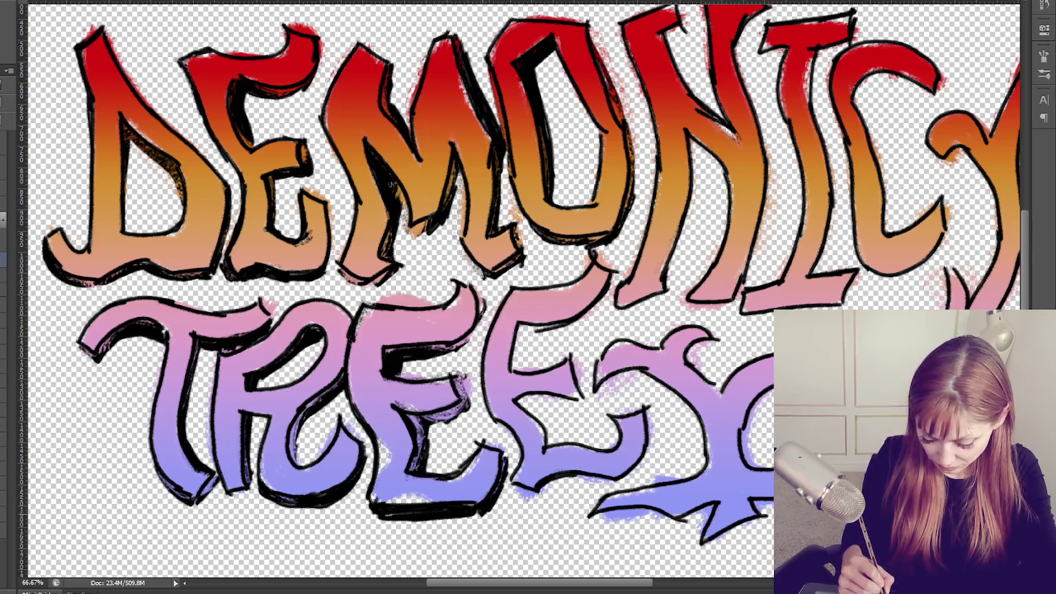
{"action": "left_click_drag", "start_coordinate": [318, 510], "coordinate": [249, 497]}
{"action": "left_click_drag", "start_coordinate": [320, 507], "coordinate": [285, 511]}
{"action": "mouse_move", "coordinate": [294, 509]}
{"action": "left_mouse_down"}
{"action": "mouse_move", "coordinate": [271, 498]}
{"action": "mouse_move", "coordinate": [287, 511]}
{"action": "left_mouse_up"}
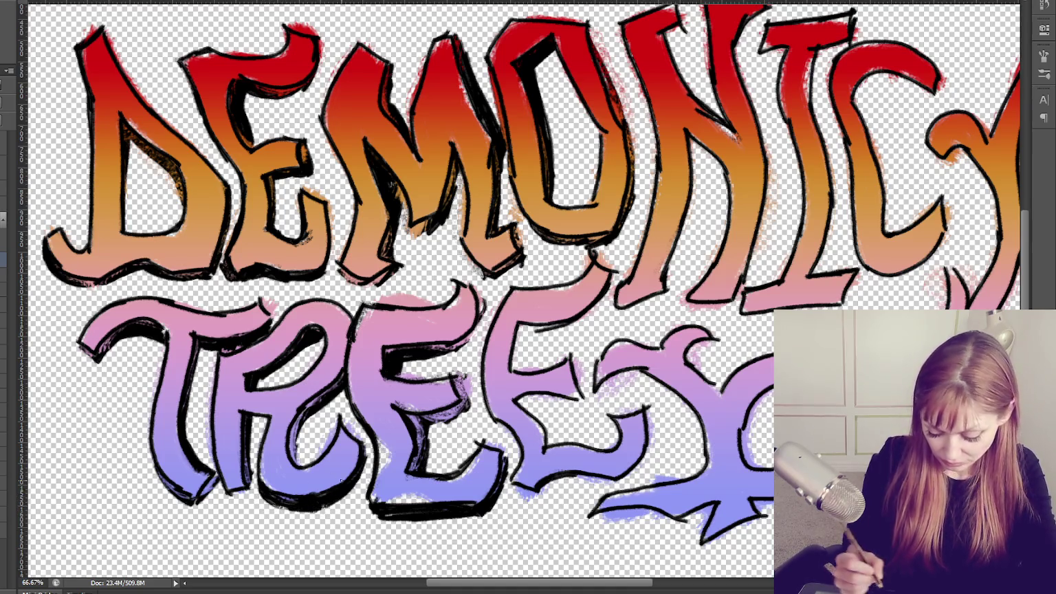
Ink the S's bottom edge, right edge and middle bar in black.
{"action": "mouse_move", "coordinate": [536, 474]}
{"action": "left_mouse_down"}
{"action": "mouse_move", "coordinate": [574, 495]}
{"action": "mouse_move", "coordinate": [627, 488]}
{"action": "left_mouse_up"}
{"action": "left_click_drag", "start_coordinate": [656, 418], "coordinate": [636, 473]}
{"action": "left_click_drag", "start_coordinate": [656, 413], "coordinate": [629, 485]}
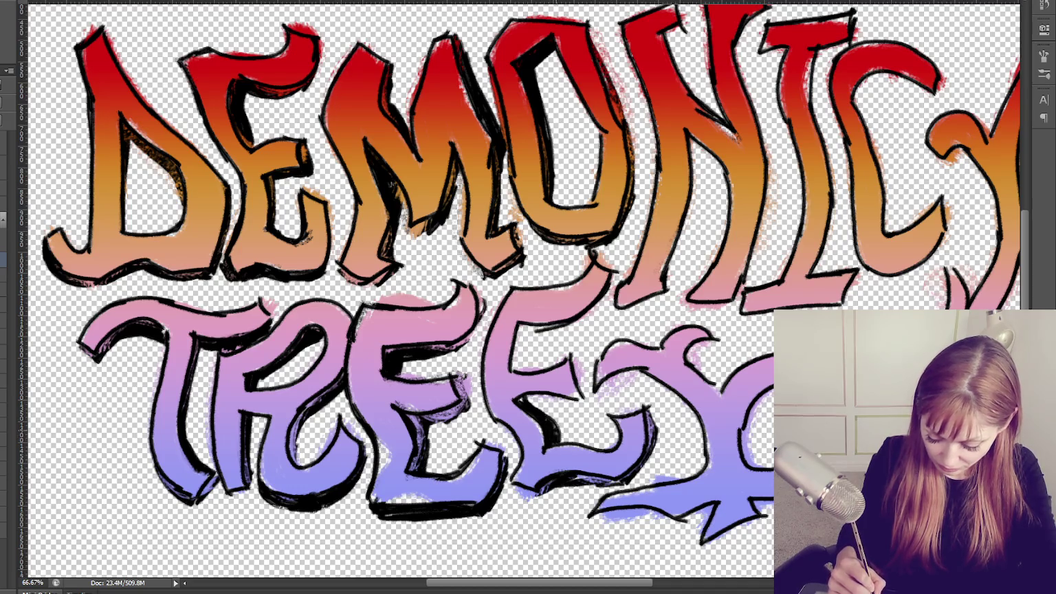
{"action": "left_click_drag", "start_coordinate": [521, 406], "coordinate": [588, 399]}
Outline the second E of TREES in black and extend the S's lower tail outline.
{"action": "left_click_drag", "start_coordinate": [567, 356], "coordinate": [581, 367]}
{"action": "left_click_drag", "start_coordinate": [584, 366], "coordinate": [581, 383]}
{"action": "left_click_drag", "start_coordinate": [574, 402], "coordinate": [529, 410]}
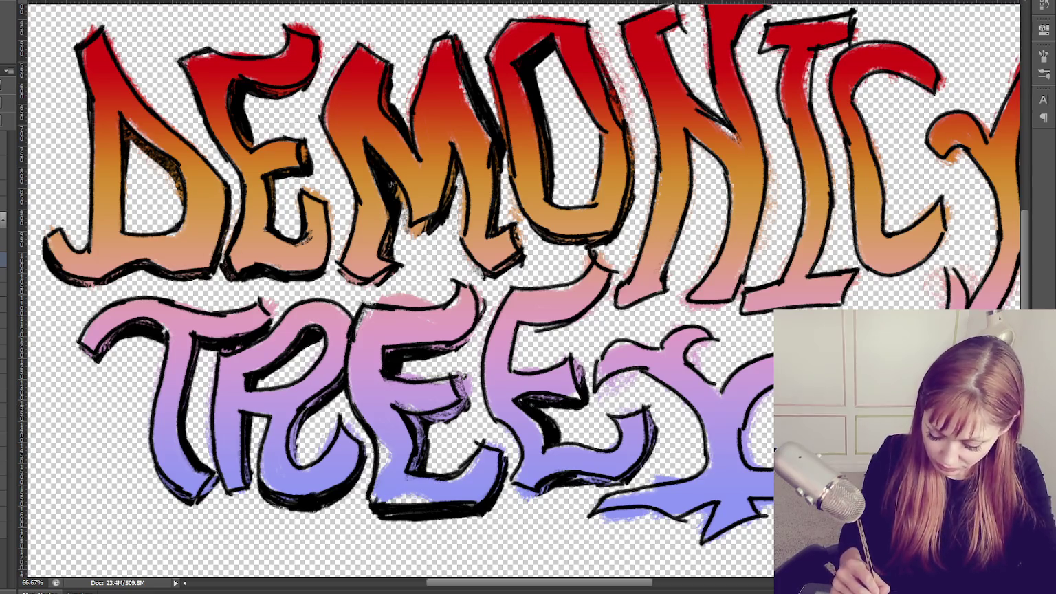
{"action": "mouse_move", "coordinate": [529, 323]}
{"action": "left_mouse_down"}
{"action": "mouse_move", "coordinate": [515, 371]}
{"action": "mouse_move", "coordinate": [609, 295]}
{"action": "mouse_move", "coordinate": [614, 278]}
{"action": "left_mouse_up"}
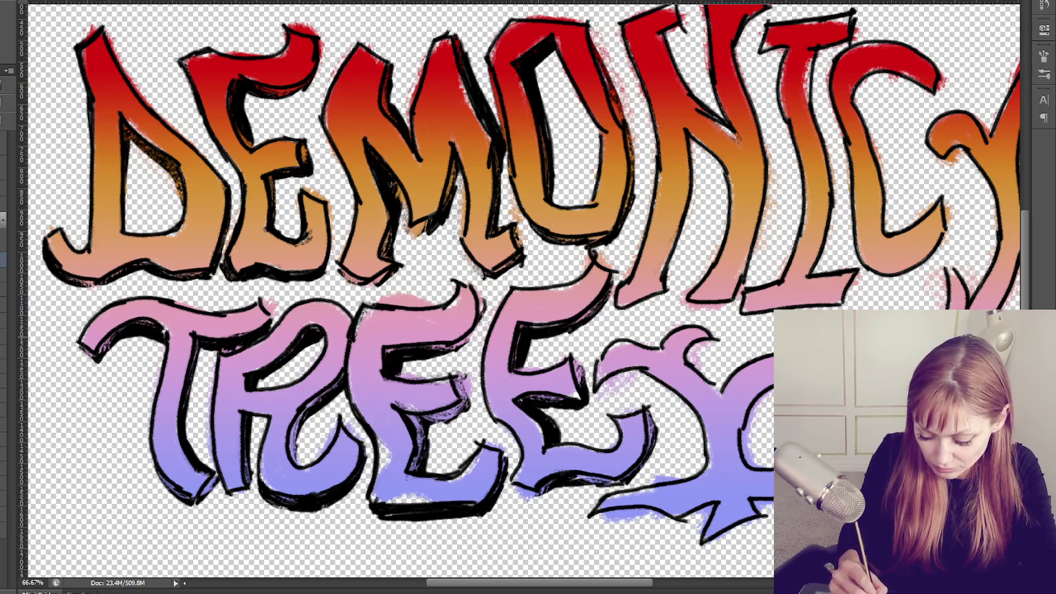
{"action": "left_click_drag", "start_coordinate": [481, 303], "coordinate": [454, 353]}
{"action": "left_click_drag", "start_coordinate": [528, 496], "coordinate": [550, 490]}
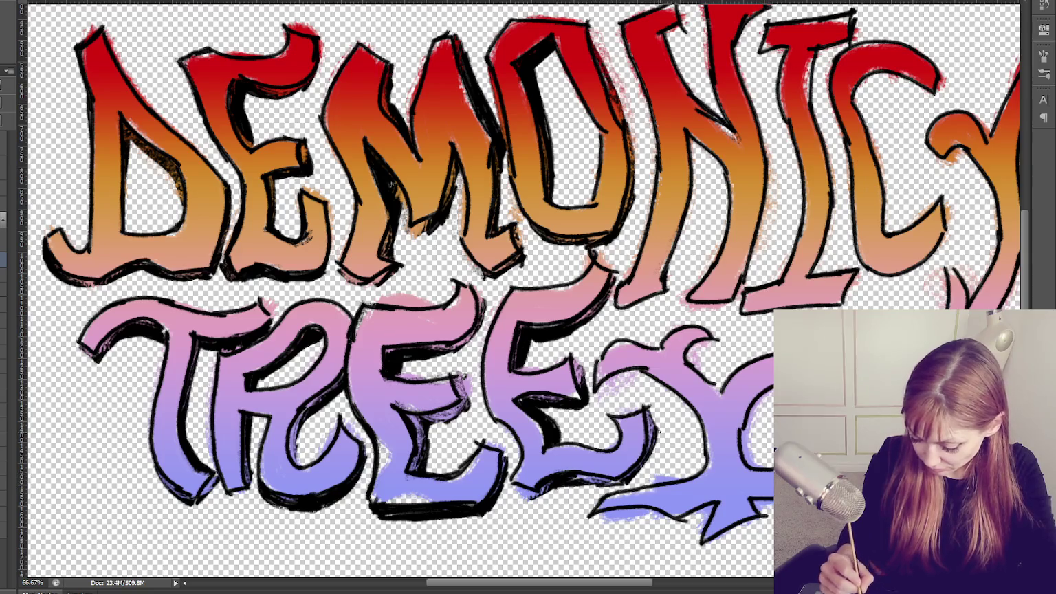
{"action": "left_click_drag", "start_coordinate": [498, 421], "coordinate": [517, 486]}
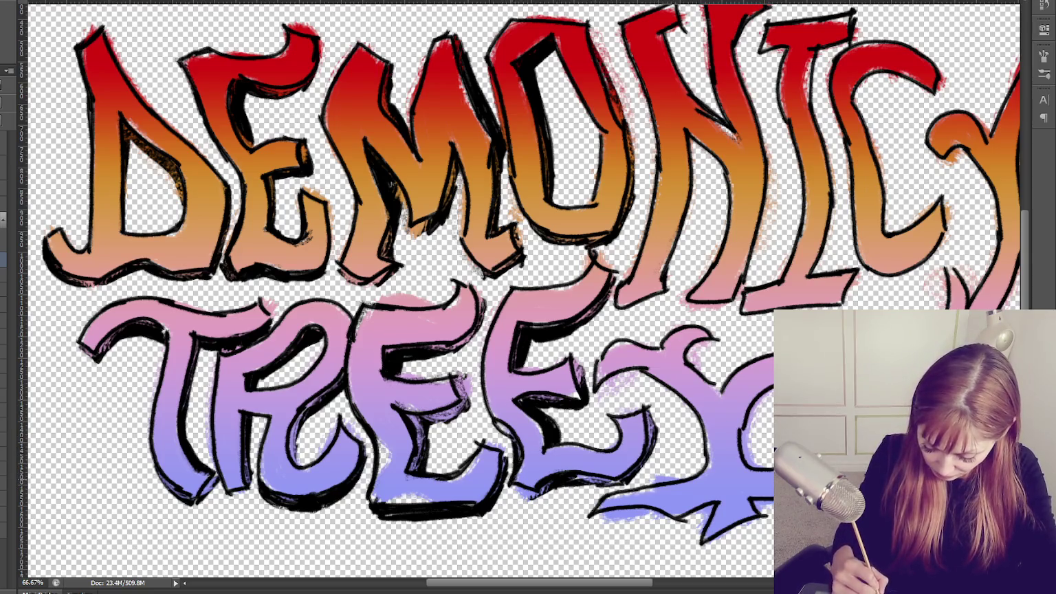
{"action": "mouse_move", "coordinate": [502, 406]}
{"action": "left_mouse_down"}
{"action": "mouse_move", "coordinate": [490, 430]}
{"action": "mouse_move", "coordinate": [490, 316]}
{"action": "left_mouse_up"}
{"action": "mouse_move", "coordinate": [583, 493]}
{"action": "left_mouse_down"}
{"action": "mouse_move", "coordinate": [606, 517]}
{"action": "mouse_move", "coordinate": [708, 511]}
{"action": "mouse_move", "coordinate": [756, 524]}
{"action": "mouse_move", "coordinate": [769, 512]}
{"action": "left_mouse_up"}
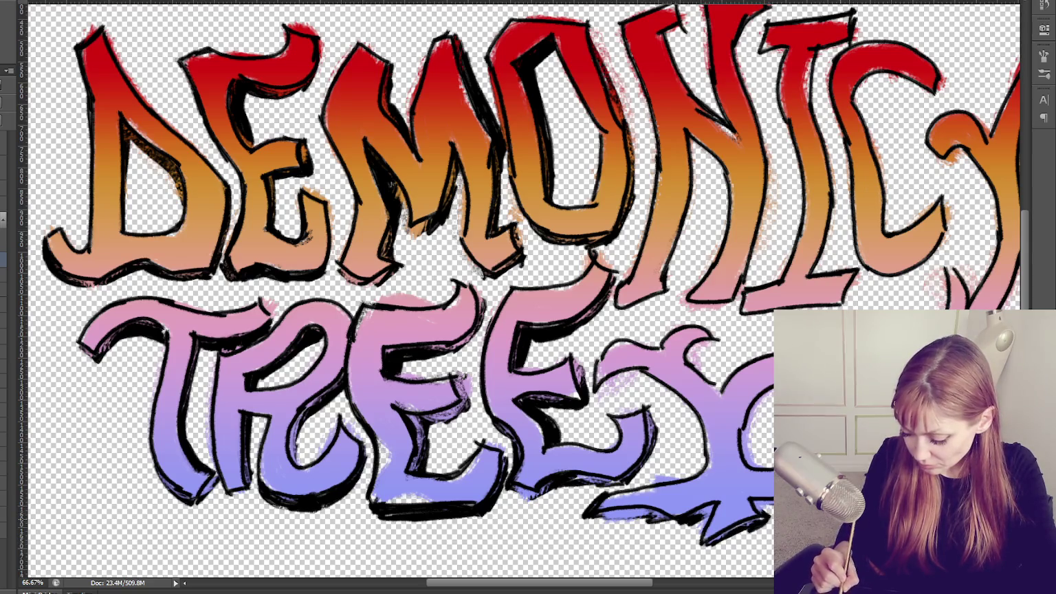
{"action": "left_click_drag", "start_coordinate": [764, 390], "coordinate": [748, 441]}
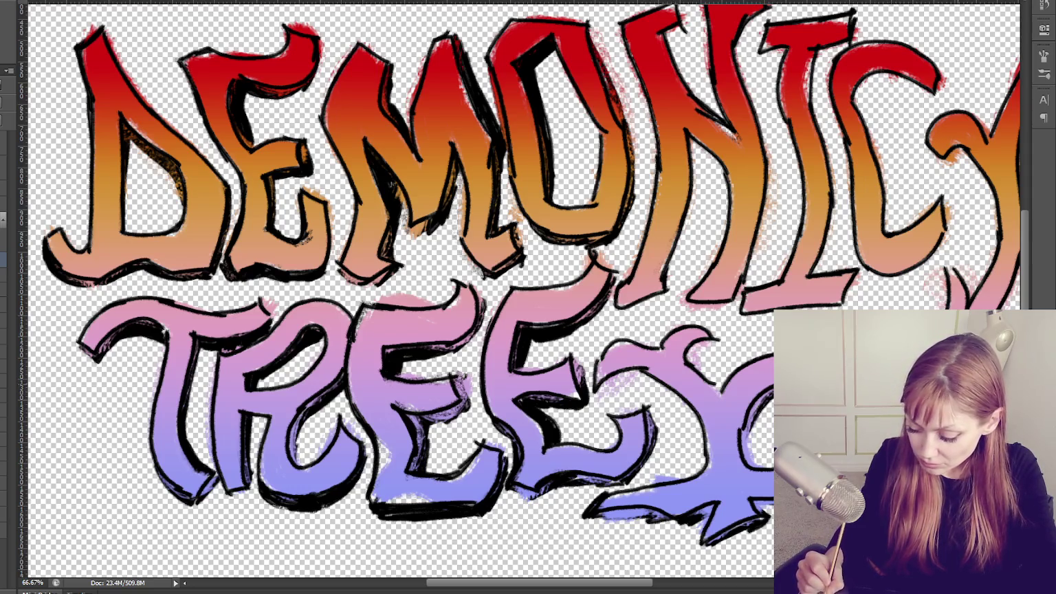
Ink heavy black outlines along the N of DEMONIC, including its diagonal stroke.
{"action": "left_click_drag", "start_coordinate": [694, 195], "coordinate": [669, 274]}
{"action": "left_click_drag", "start_coordinate": [684, 231], "coordinate": [669, 282]}
{"action": "left_click_drag", "start_coordinate": [700, 153], "coordinate": [680, 262]}
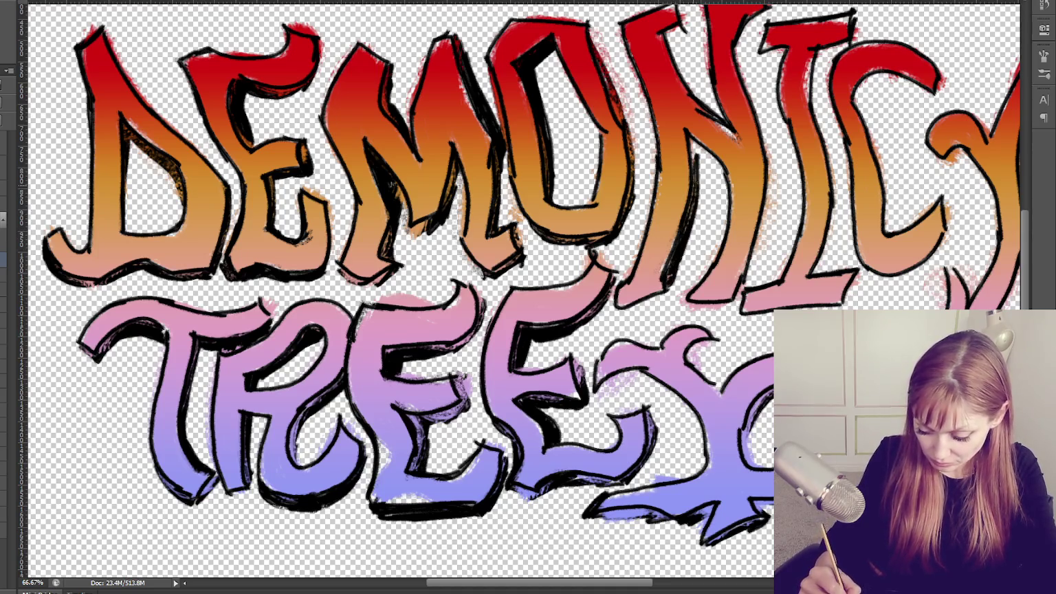
{"action": "left_click_drag", "start_coordinate": [699, 157], "coordinate": [723, 209]}
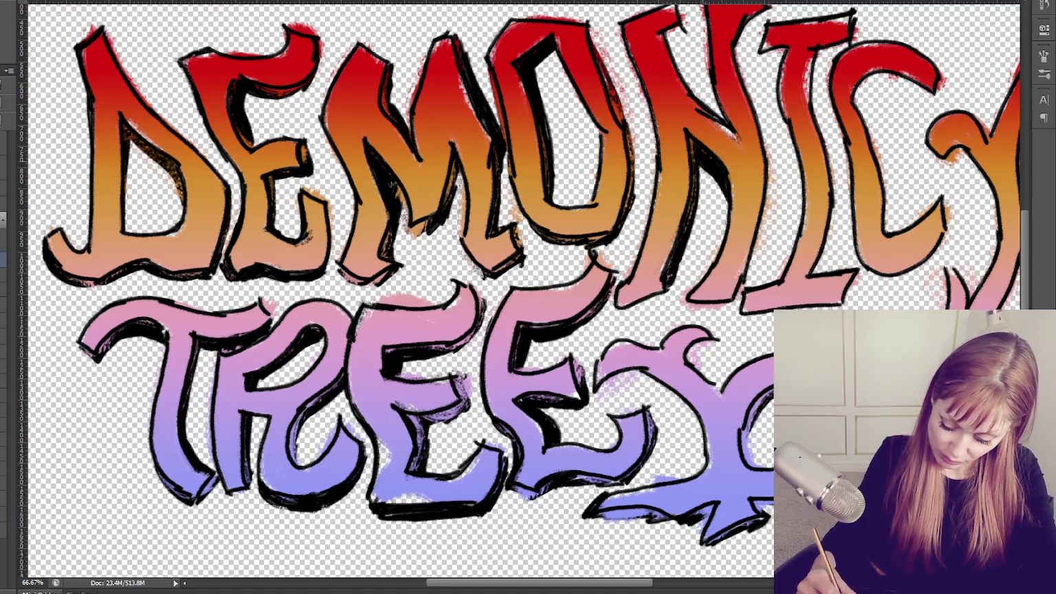
{"action": "left_click_drag", "start_coordinate": [766, 182], "coordinate": [736, 301]}
{"action": "left_click_drag", "start_coordinate": [666, 290], "coordinate": [615, 313]}
{"action": "left_click_drag", "start_coordinate": [680, 271], "coordinate": [662, 302]}
{"action": "mouse_move", "coordinate": [684, 257]}
{"action": "left_mouse_down"}
{"action": "mouse_move", "coordinate": [675, 282]}
{"action": "mouse_move", "coordinate": [678, 271]}
{"action": "left_mouse_up"}
{"action": "left_click_drag", "start_coordinate": [683, 27], "coordinate": [670, 74]}
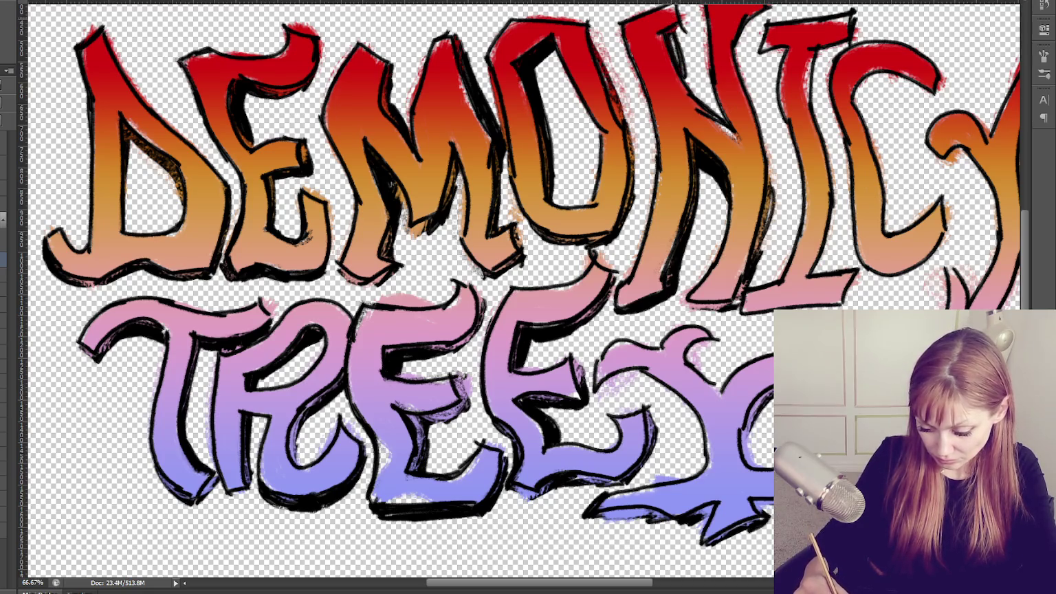
{"action": "mouse_move", "coordinate": [678, 34]}
{"action": "left_mouse_down"}
{"action": "mouse_move", "coordinate": [695, 90]}
{"action": "mouse_move", "coordinate": [720, 118]}
{"action": "left_mouse_up"}
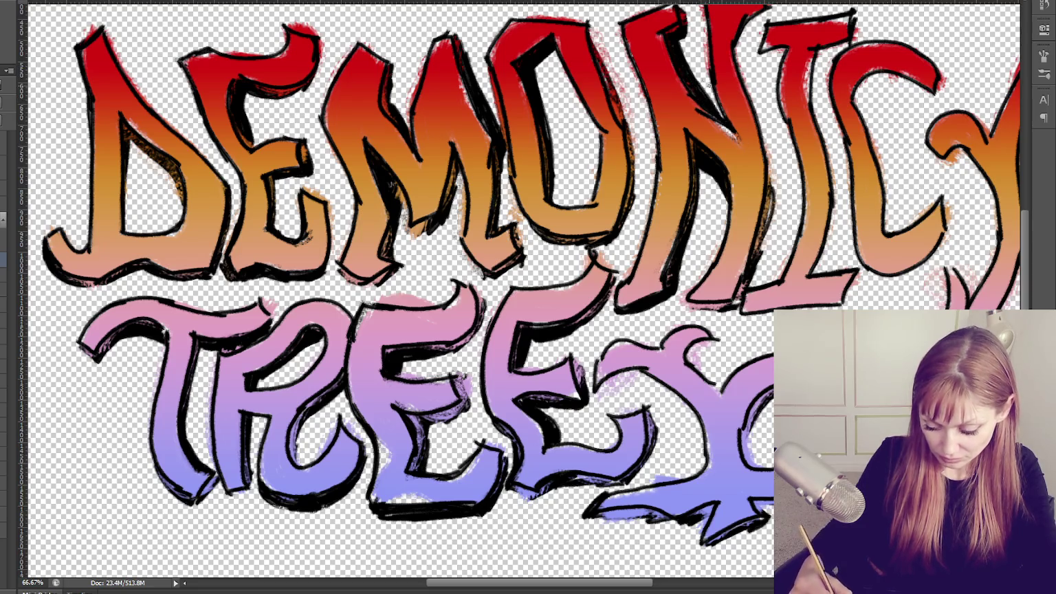
{"action": "left_click_drag", "start_coordinate": [680, 42], "coordinate": [695, 97]}
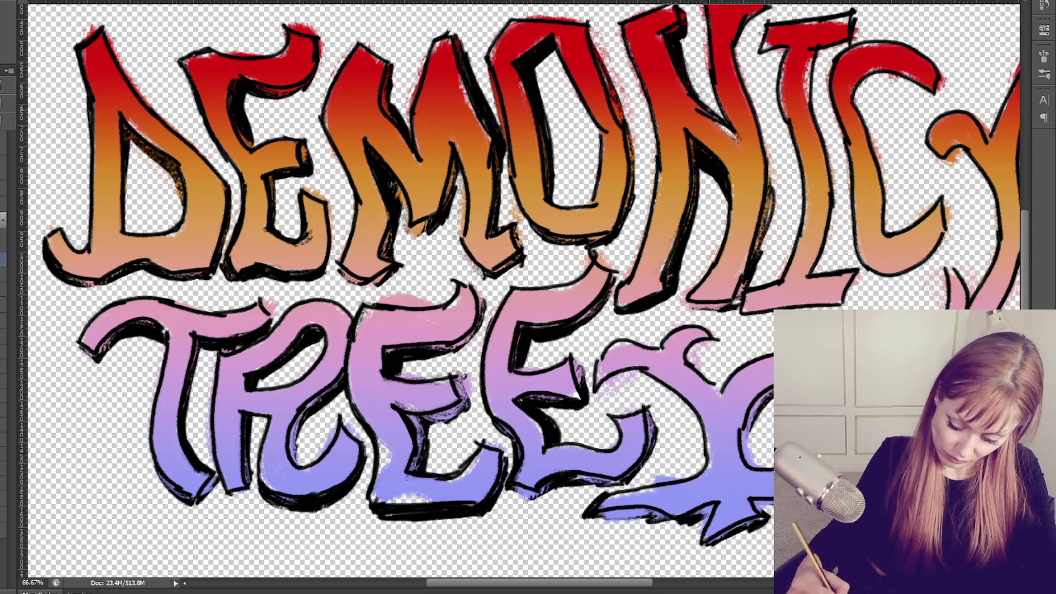
{"action": "scroll", "coordinate": [523, 289], "scroll_direction": "up", "scroll_amount": 2}
Extend the black outline down the N's right stroke and along the O.
{"action": "left_click_drag", "start_coordinate": [748, 62], "coordinate": [735, 96]}
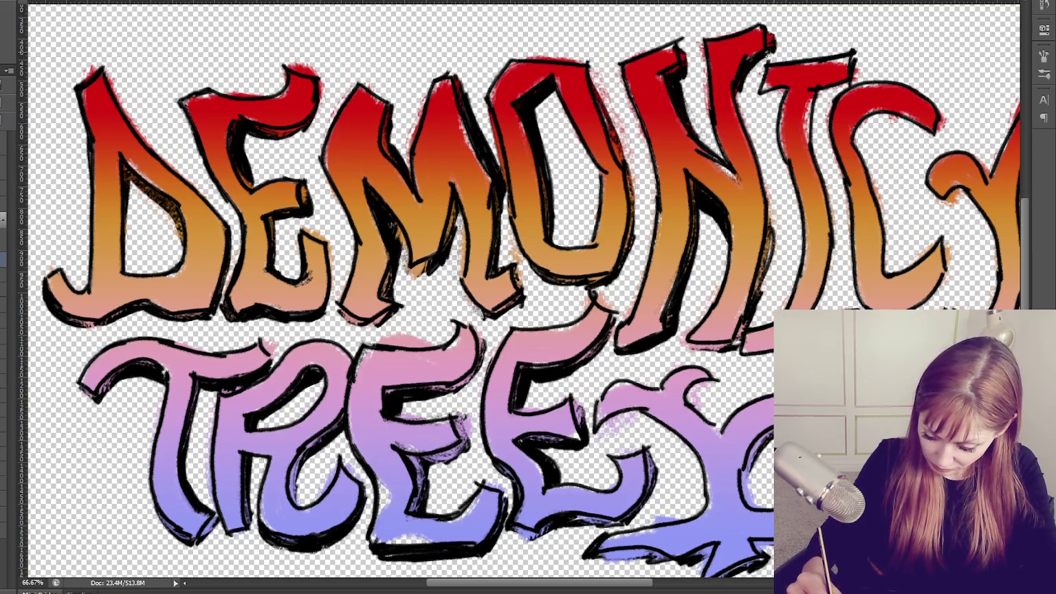
{"action": "mouse_move", "coordinate": [749, 83]}
{"action": "left_mouse_down"}
{"action": "mouse_move", "coordinate": [742, 140]}
{"action": "mouse_move", "coordinate": [769, 264]}
{"action": "mouse_move", "coordinate": [760, 292]}
{"action": "left_mouse_up"}
{"action": "left_click_drag", "start_coordinate": [774, 145], "coordinate": [768, 159]}
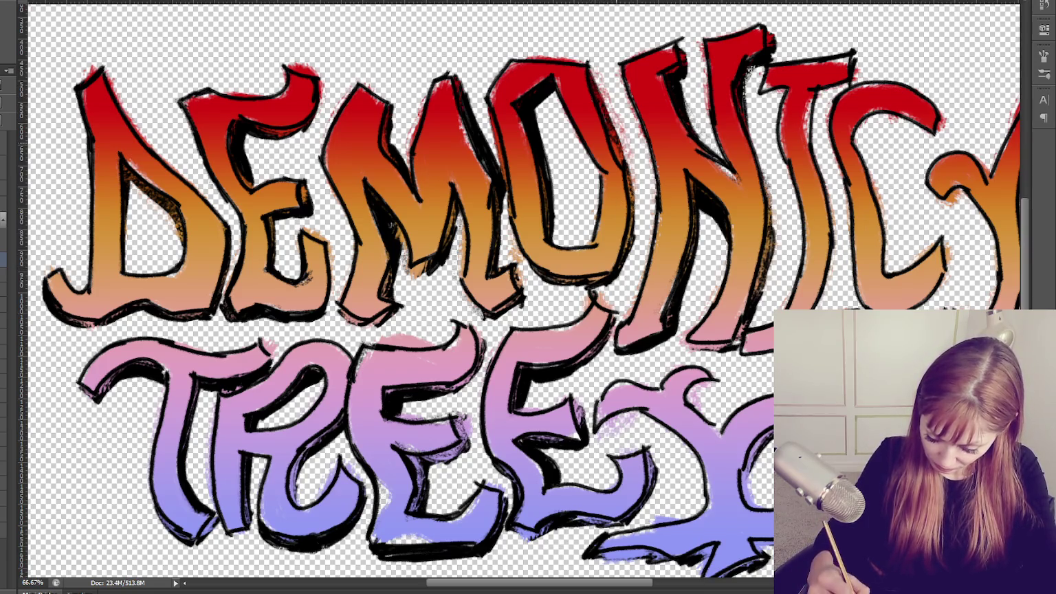
{"action": "left_click_drag", "start_coordinate": [596, 79], "coordinate": [629, 185]}
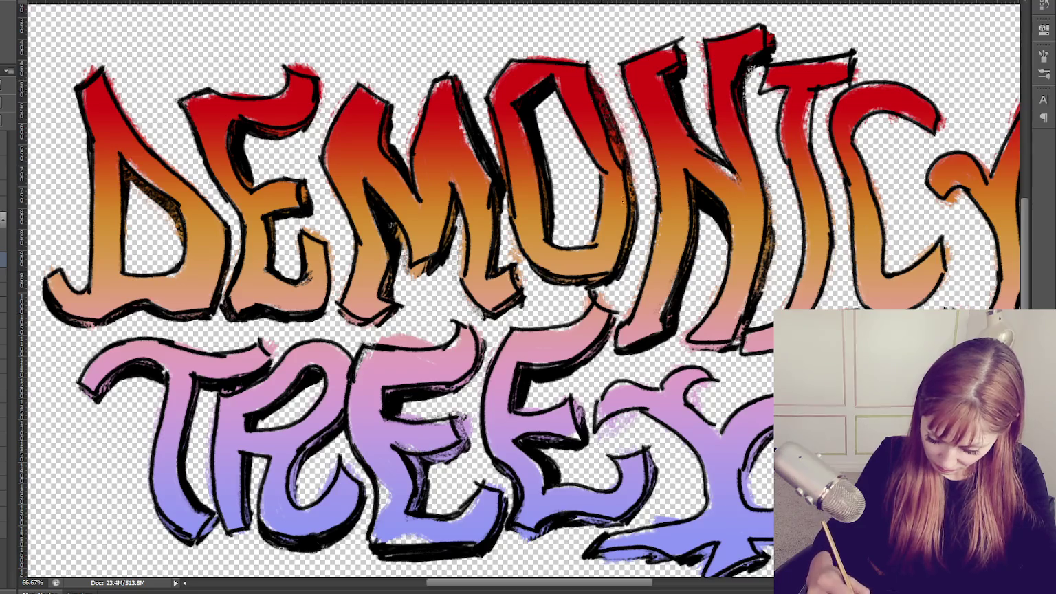
{"action": "mouse_move", "coordinate": [614, 282]}
{"action": "left_mouse_down"}
{"action": "mouse_move", "coordinate": [554, 289]}
{"action": "mouse_move", "coordinate": [499, 319]}
{"action": "mouse_move", "coordinate": [526, 275]}
{"action": "left_mouse_up"}
Darken the M, E and D edges and the bases of the DEMONIC letters.
{"action": "mouse_move", "coordinate": [496, 323]}
{"action": "left_mouse_down"}
{"action": "mouse_move", "coordinate": [463, 303]}
{"action": "mouse_move", "coordinate": [460, 286]}
{"action": "left_mouse_up"}
{"action": "left_click_drag", "start_coordinate": [348, 328], "coordinate": [397, 312]}
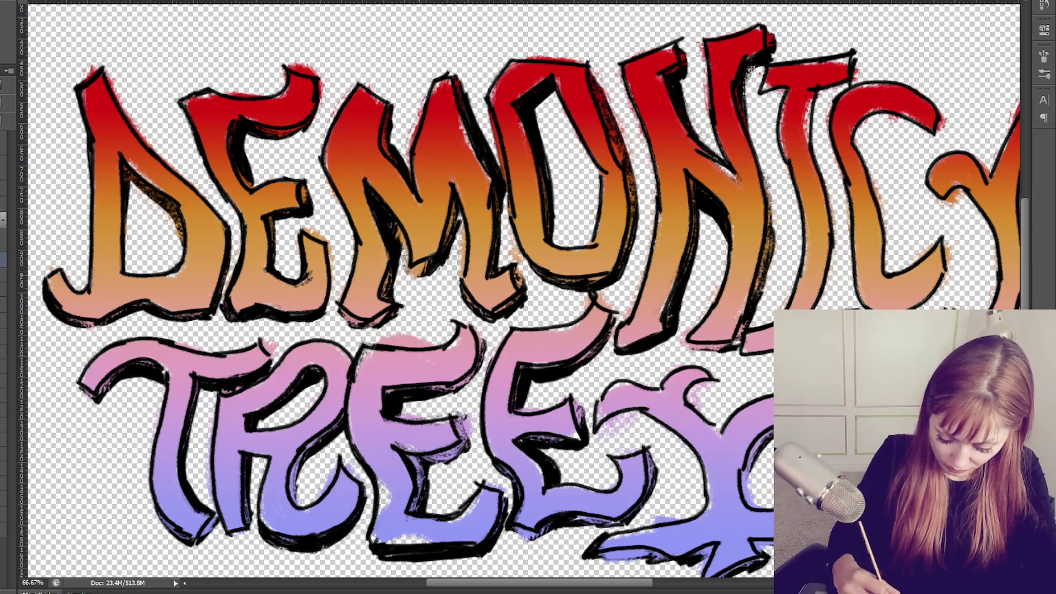
{"action": "mouse_move", "coordinate": [276, 270]}
{"action": "left_mouse_down"}
{"action": "mouse_move", "coordinate": [277, 220]}
{"action": "mouse_move", "coordinate": [254, 168]}
{"action": "left_mouse_up"}
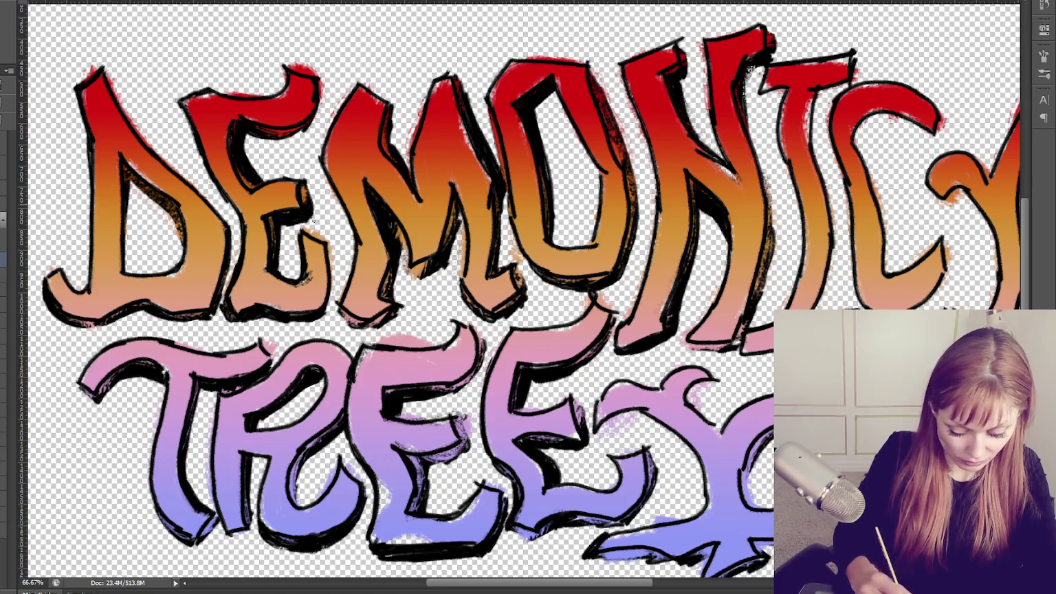
{"action": "mouse_move", "coordinate": [331, 260]}
{"action": "left_mouse_down"}
{"action": "mouse_move", "coordinate": [289, 323]}
{"action": "mouse_move", "coordinate": [303, 322]}
{"action": "left_mouse_up"}
{"action": "mouse_move", "coordinate": [212, 322]}
{"action": "left_mouse_down"}
{"action": "mouse_move", "coordinate": [124, 315]}
{"action": "mouse_move", "coordinate": [79, 330]}
{"action": "mouse_move", "coordinate": [48, 311]}
{"action": "left_mouse_up"}
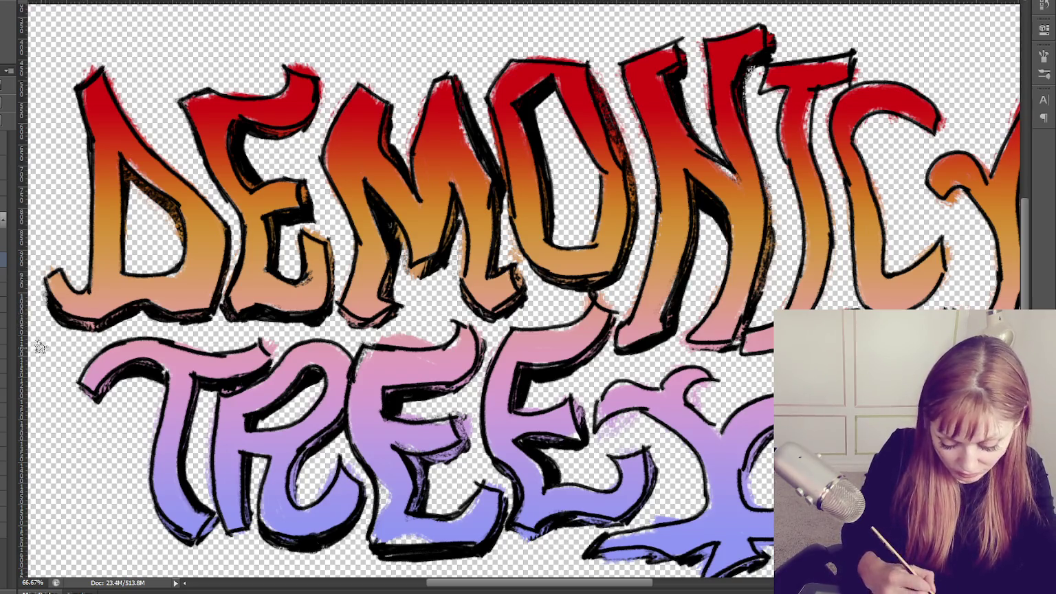
{"action": "mouse_move", "coordinate": [131, 180]}
{"action": "left_mouse_down"}
{"action": "mouse_move", "coordinate": [124, 273]}
{"action": "mouse_move", "coordinate": [159, 208]}
{"action": "mouse_move", "coordinate": [177, 229]}
{"action": "left_mouse_up"}
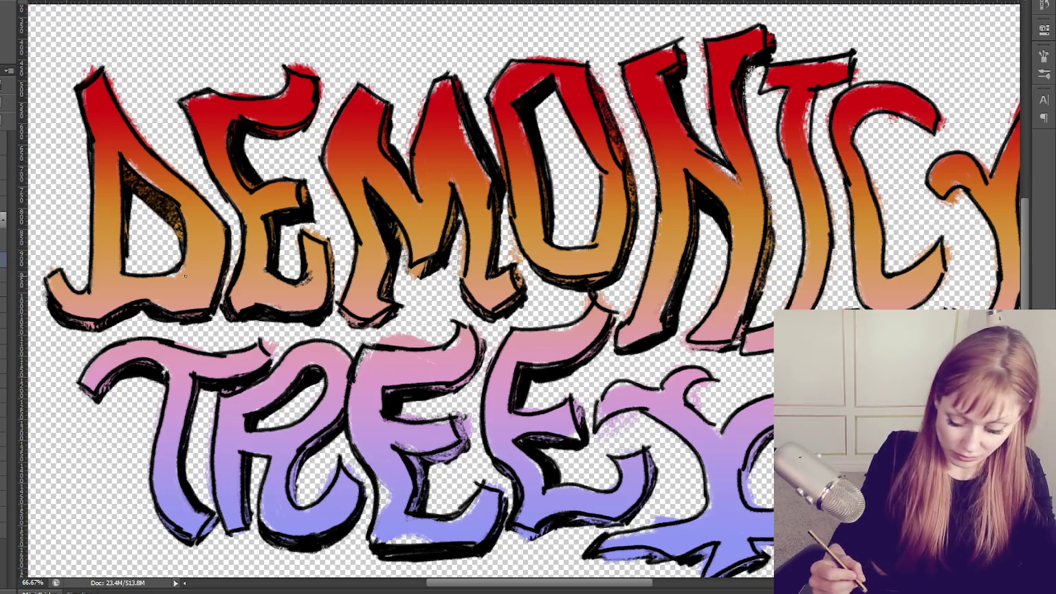
{"action": "left_click_drag", "start_coordinate": [558, 90], "coordinate": [531, 114]}
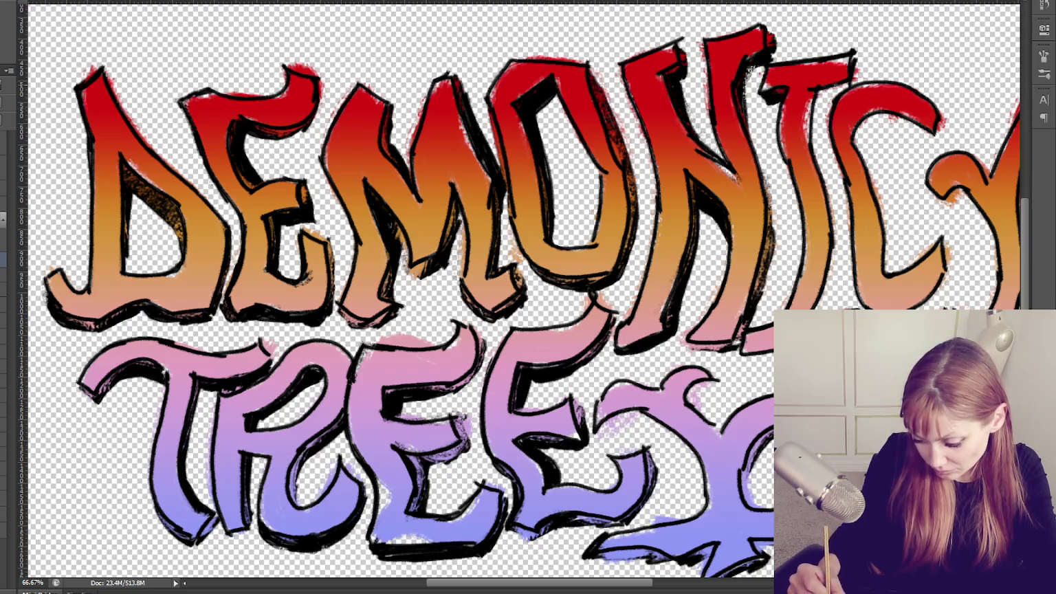
{"action": "left_click_drag", "start_coordinate": [814, 89], "coordinate": [818, 158]}
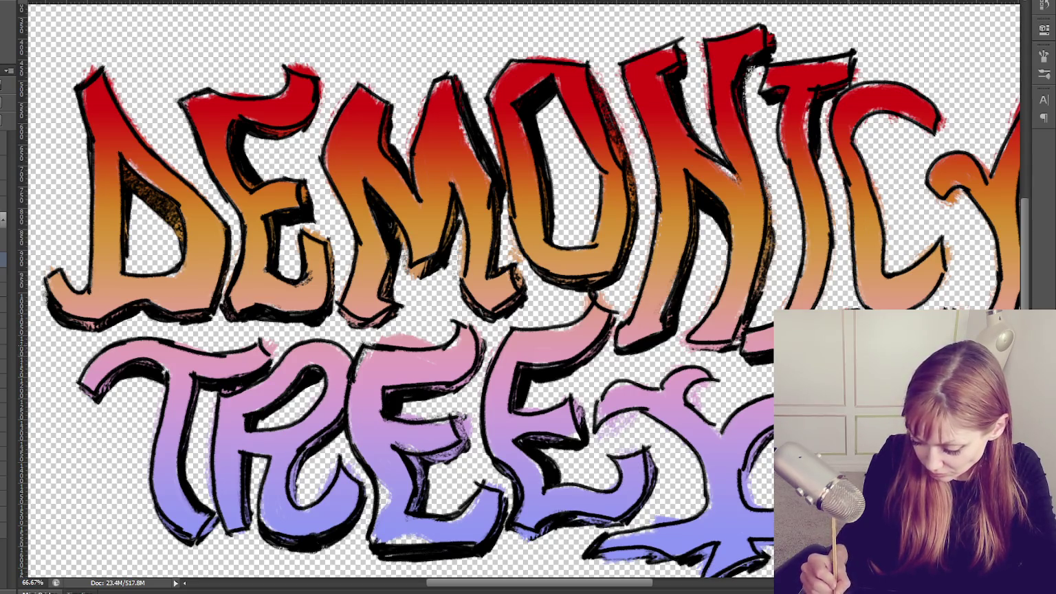
Shade the letters' bottom edges and the inside and left edge of the C.
{"action": "left_click_drag", "start_coordinate": [713, 352], "coordinate": [741, 359]}
{"action": "mouse_move", "coordinate": [673, 354]}
{"action": "left_mouse_down"}
{"action": "mouse_move", "coordinate": [622, 347]}
{"action": "mouse_move", "coordinate": [635, 343]}
{"action": "mouse_move", "coordinate": [612, 356]}
{"action": "left_mouse_up"}
{"action": "left_click_drag", "start_coordinate": [576, 290], "coordinate": [536, 273]}
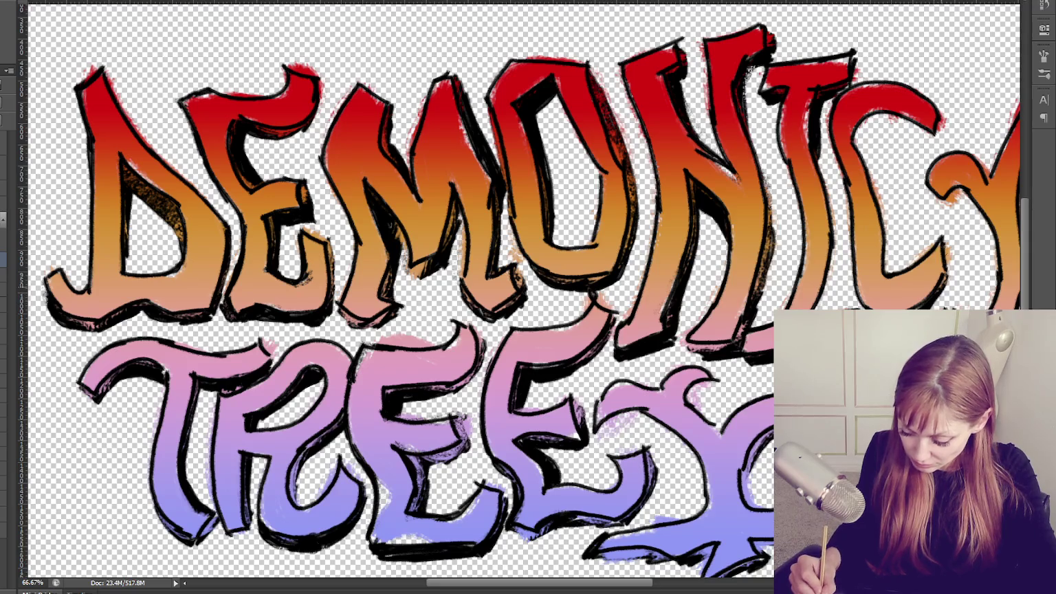
{"action": "left_click_drag", "start_coordinate": [956, 275], "coordinate": [934, 308]}
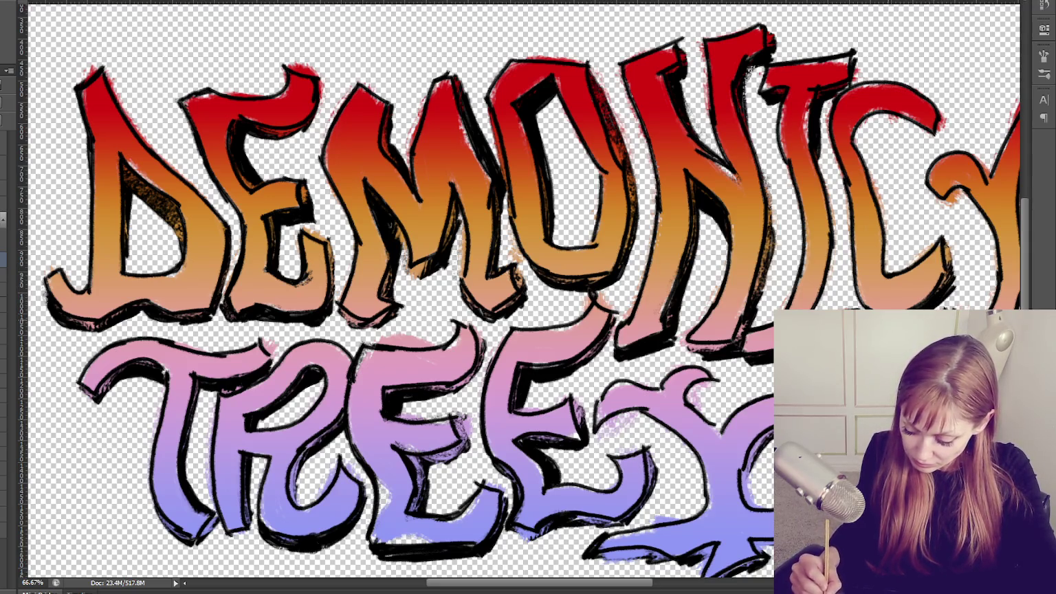
{"action": "left_click_drag", "start_coordinate": [852, 116], "coordinate": [925, 134]}
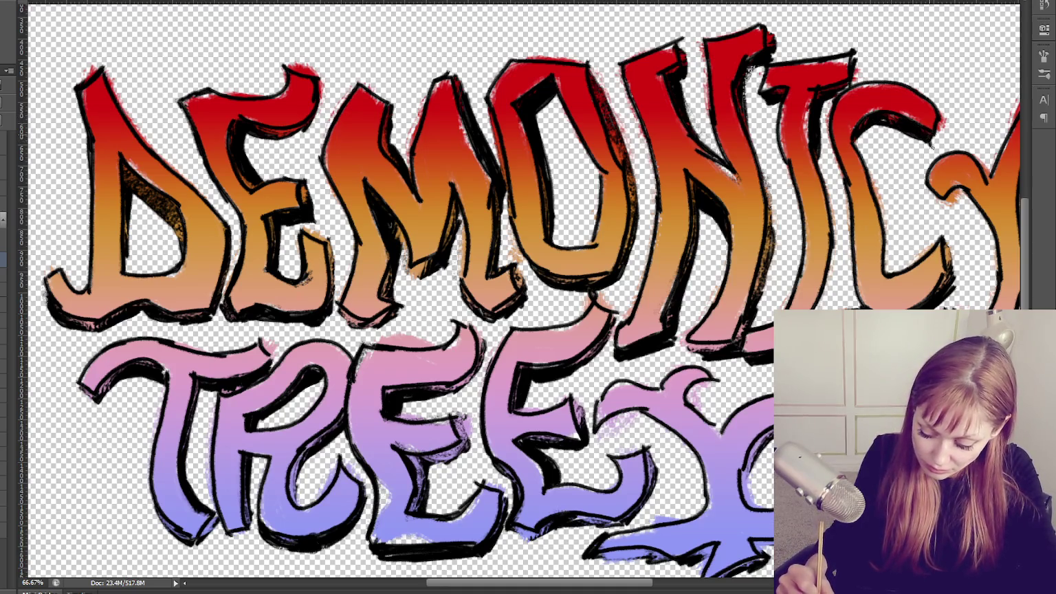
{"action": "left_click_drag", "start_coordinate": [860, 116], "coordinate": [891, 270]}
{"action": "left_click_drag", "start_coordinate": [897, 209], "coordinate": [886, 271]}
{"action": "left_click_drag", "start_coordinate": [871, 129], "coordinate": [892, 237]}
{"action": "left_click_drag", "start_coordinate": [884, 175], "coordinate": [892, 275]}
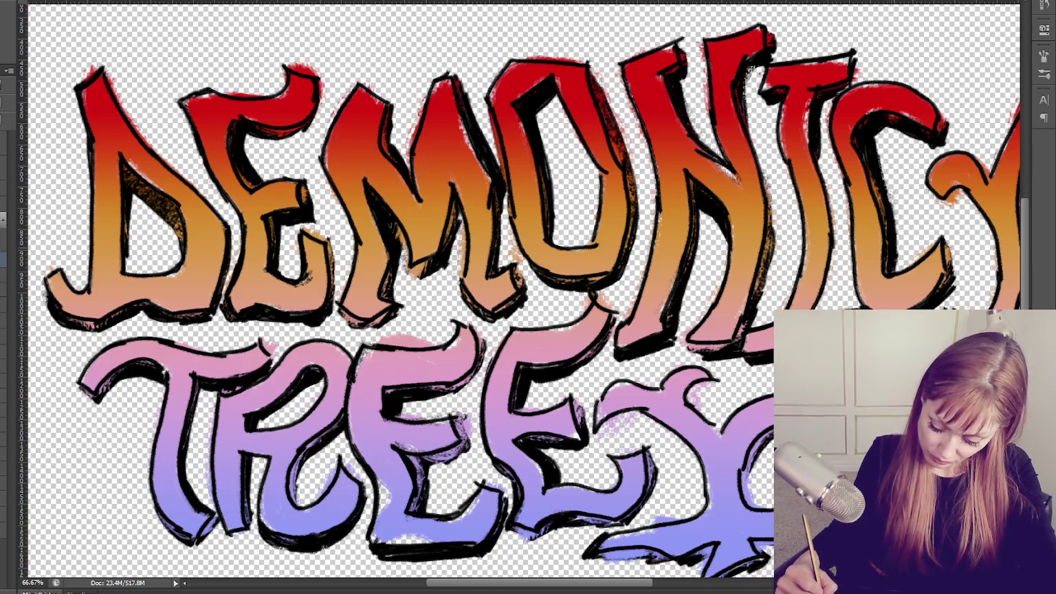
{"action": "left_click_drag", "start_coordinate": [831, 165], "coordinate": [833, 227]}
{"action": "left_click_drag", "start_coordinate": [822, 142], "coordinate": [832, 219]}
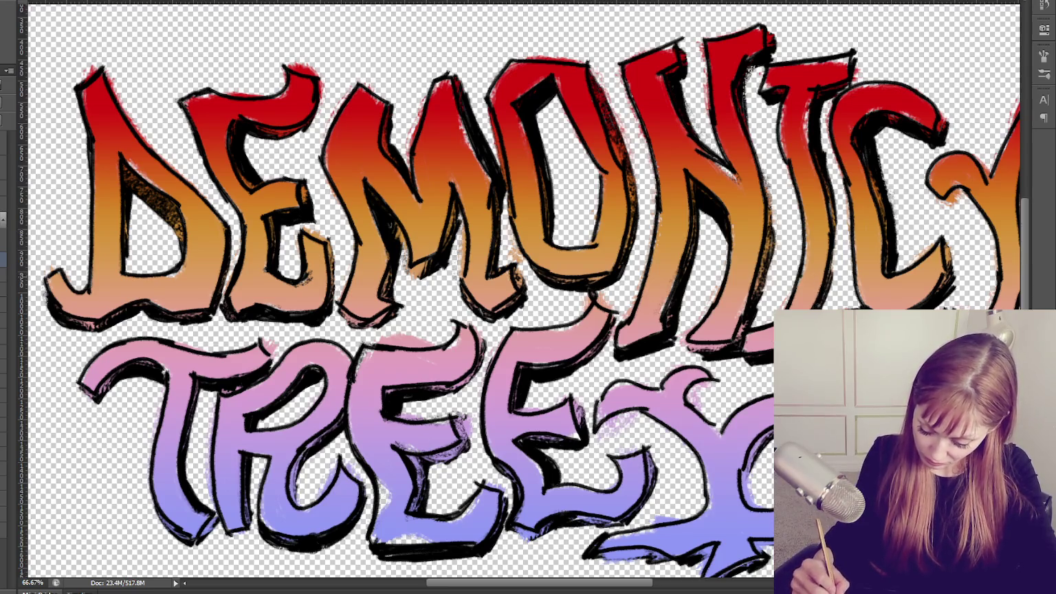
{"action": "left_click_drag", "start_coordinate": [827, 134], "coordinate": [830, 309]}
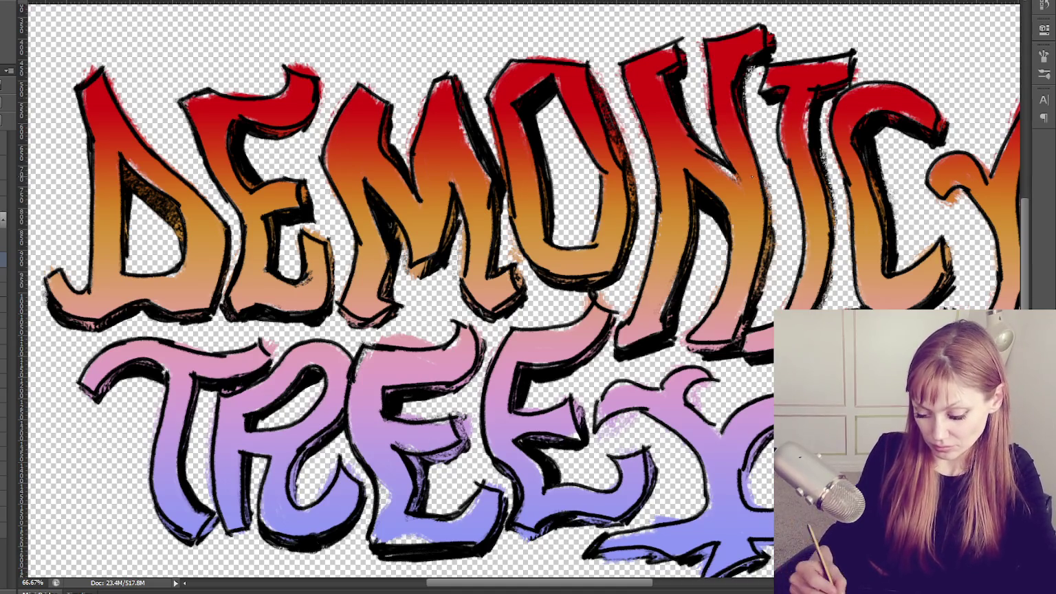
Ink dark lines along the M's right edge, the E's right edge and the D's inner edge.
{"action": "mouse_move", "coordinate": [505, 198]}
{"action": "left_mouse_down"}
{"action": "mouse_move", "coordinate": [498, 263]}
{"action": "mouse_move", "coordinate": [496, 239]}
{"action": "left_mouse_up"}
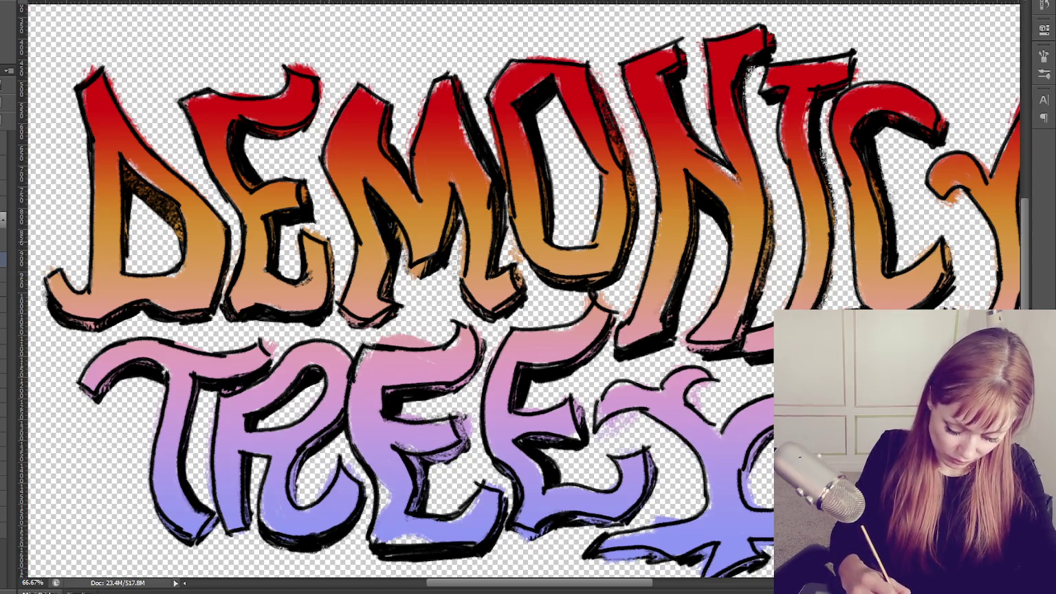
{"action": "left_click_drag", "start_coordinate": [333, 241], "coordinate": [330, 316]}
{"action": "left_click_drag", "start_coordinate": [311, 186], "coordinate": [313, 213]}
{"action": "left_click_drag", "start_coordinate": [275, 127], "coordinate": [311, 140]}
{"action": "left_click_drag", "start_coordinate": [322, 79], "coordinate": [312, 134]}
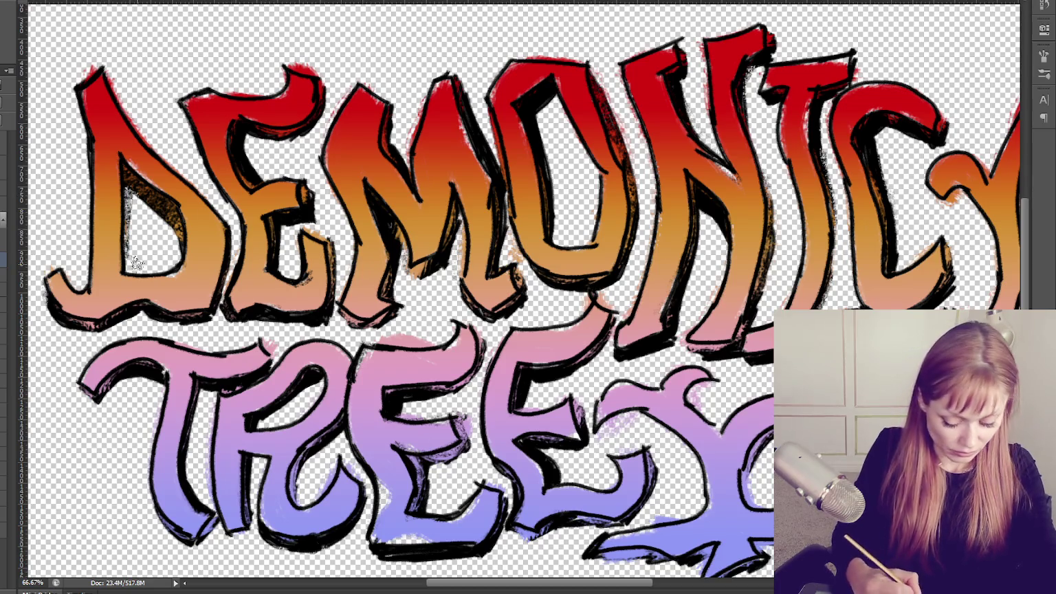
{"action": "left_click_drag", "start_coordinate": [129, 187], "coordinate": [136, 263]}
Undo the last stroke, then ink the Y's right arm underside and the tree base outline.
{"action": "key", "text": "ctrl+z"}
{"action": "key", "text": "ctrl+z"}
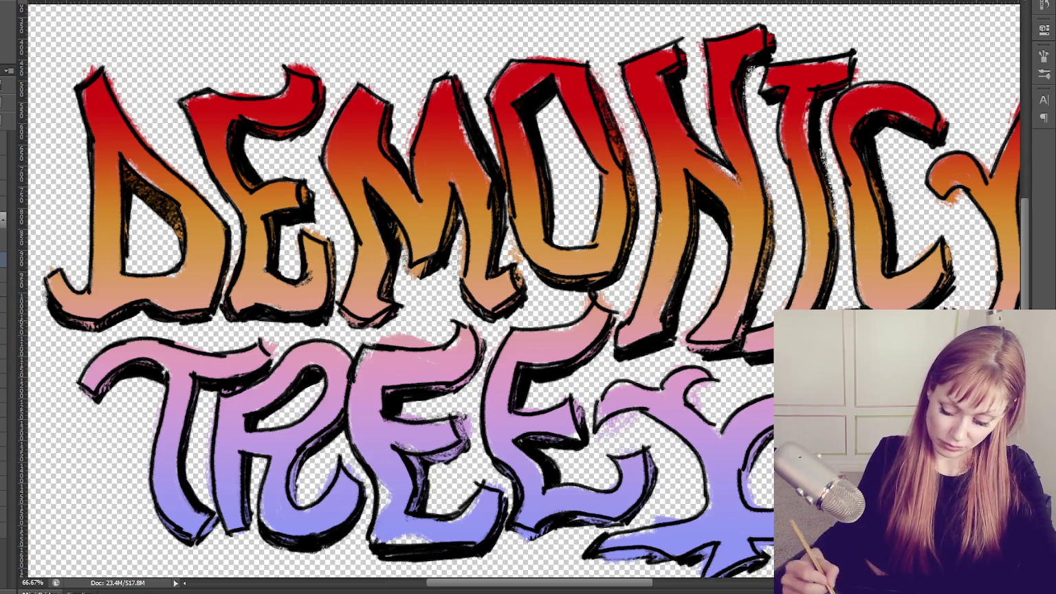
{"action": "left_click_drag", "start_coordinate": [687, 328], "coordinate": [412, 295]}
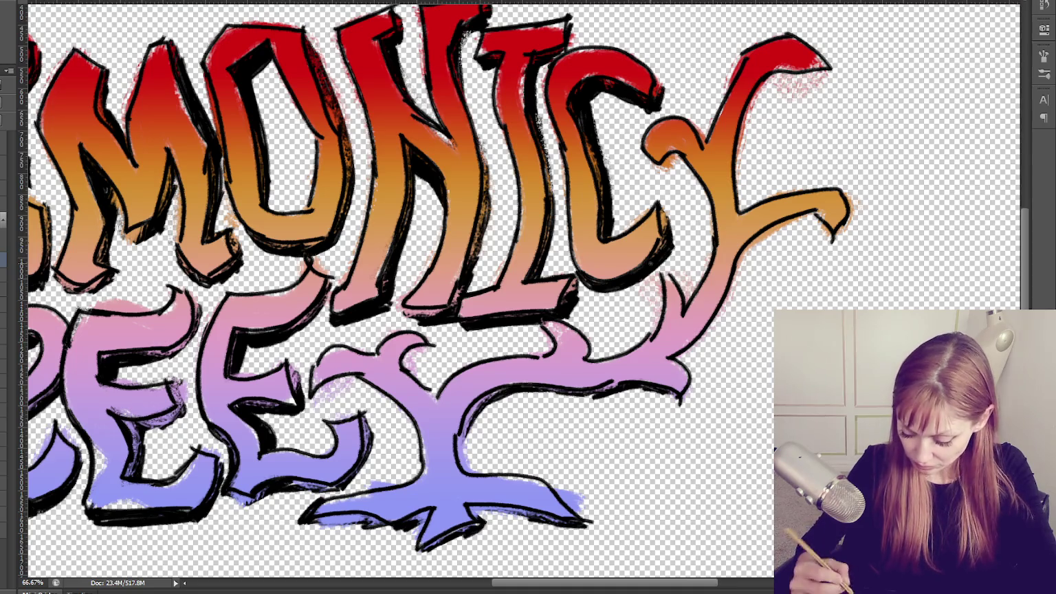
{"action": "mouse_move", "coordinate": [797, 221]}
{"action": "left_mouse_down"}
{"action": "mouse_move", "coordinate": [822, 218]}
{"action": "mouse_move", "coordinate": [833, 239]}
{"action": "left_mouse_up"}
{"action": "mouse_move", "coordinate": [798, 224]}
{"action": "left_mouse_down"}
{"action": "mouse_move", "coordinate": [675, 361]}
{"action": "mouse_move", "coordinate": [609, 403]}
{"action": "mouse_move", "coordinate": [516, 392]}
{"action": "left_mouse_up"}
{"action": "left_click_drag", "start_coordinate": [601, 400], "coordinate": [531, 392]}
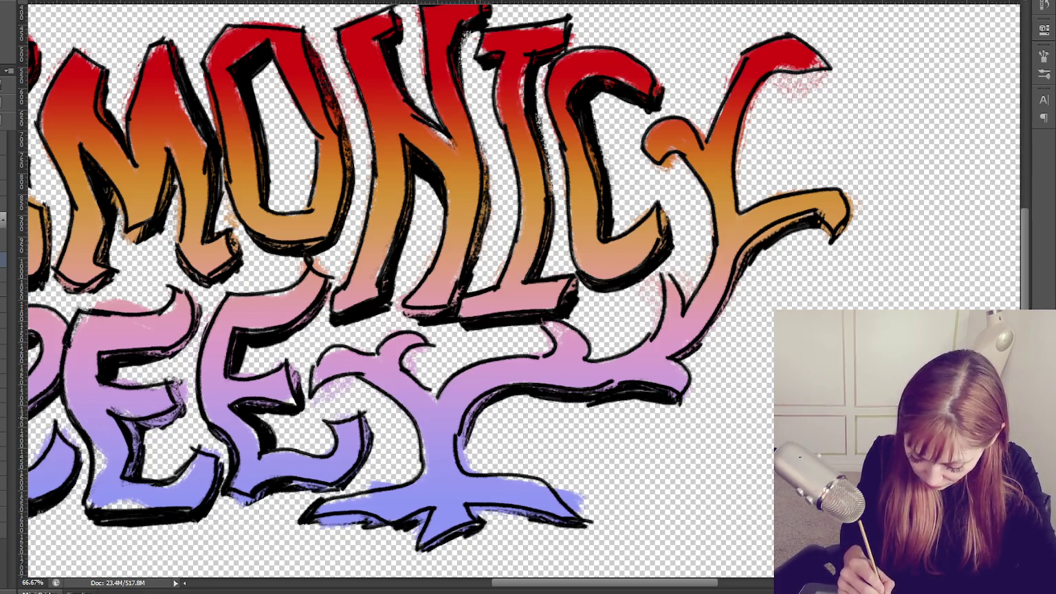
{"action": "left_click_drag", "start_coordinate": [476, 515], "coordinate": [592, 527]}
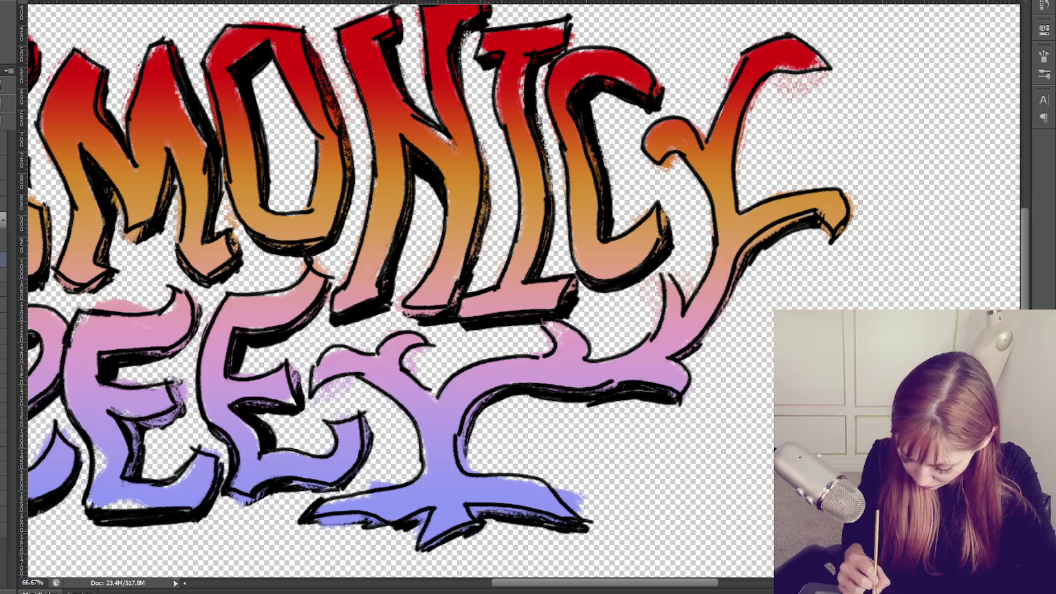
{"action": "left_click_drag", "start_coordinate": [467, 528], "coordinate": [405, 550]}
Ink the left branch, top fork, the Y's right arm and stem, and the trunk's inner edge.
{"action": "left_click_drag", "start_coordinate": [326, 383], "coordinate": [314, 399]}
{"action": "mouse_move", "coordinate": [369, 376]}
{"action": "left_mouse_down"}
{"action": "mouse_move", "coordinate": [322, 395]}
{"action": "mouse_move", "coordinate": [335, 393]}
{"action": "left_mouse_up"}
{"action": "mouse_move", "coordinate": [419, 347]}
{"action": "left_mouse_down"}
{"action": "mouse_move", "coordinate": [411, 385]}
{"action": "mouse_move", "coordinate": [380, 411]}
{"action": "left_mouse_up"}
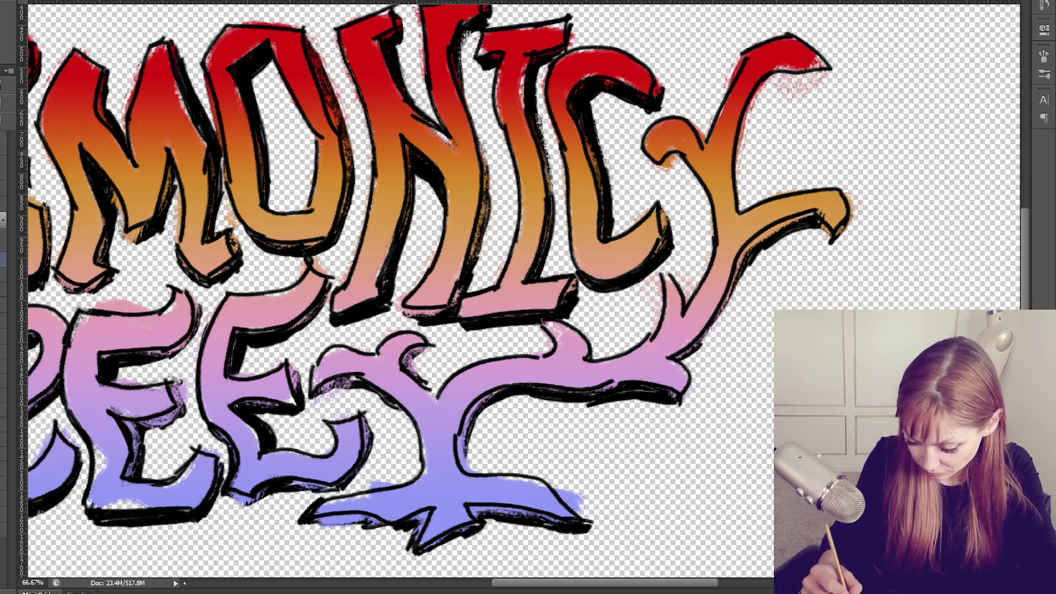
{"action": "mouse_move", "coordinate": [744, 117]}
{"action": "left_mouse_down"}
{"action": "mouse_move", "coordinate": [784, 70]}
{"action": "mouse_move", "coordinate": [825, 71]}
{"action": "mouse_move", "coordinate": [756, 109]}
{"action": "mouse_move", "coordinate": [741, 165]}
{"action": "left_mouse_up"}
{"action": "mouse_move", "coordinate": [811, 228]}
{"action": "left_mouse_down"}
{"action": "mouse_move", "coordinate": [746, 264]}
{"action": "mouse_move", "coordinate": [701, 345]}
{"action": "left_mouse_up"}
{"action": "mouse_move", "coordinate": [749, 270]}
{"action": "left_mouse_down"}
{"action": "mouse_move", "coordinate": [701, 349]}
{"action": "mouse_move", "coordinate": [680, 363]}
{"action": "mouse_move", "coordinate": [673, 410]}
{"action": "left_mouse_up"}
{"action": "mouse_move", "coordinate": [412, 401]}
{"action": "left_mouse_down"}
{"action": "mouse_move", "coordinate": [386, 429]}
{"action": "mouse_move", "coordinate": [423, 473]}
{"action": "left_mouse_up"}
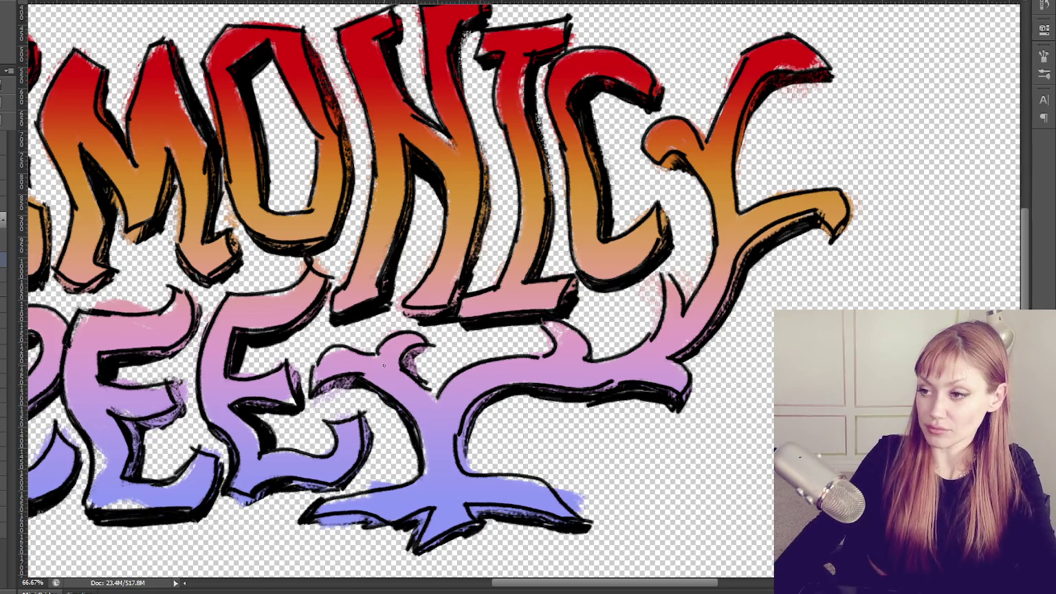
{"action": "left_click_drag", "start_coordinate": [529, 256], "coordinate": [674, 270]}
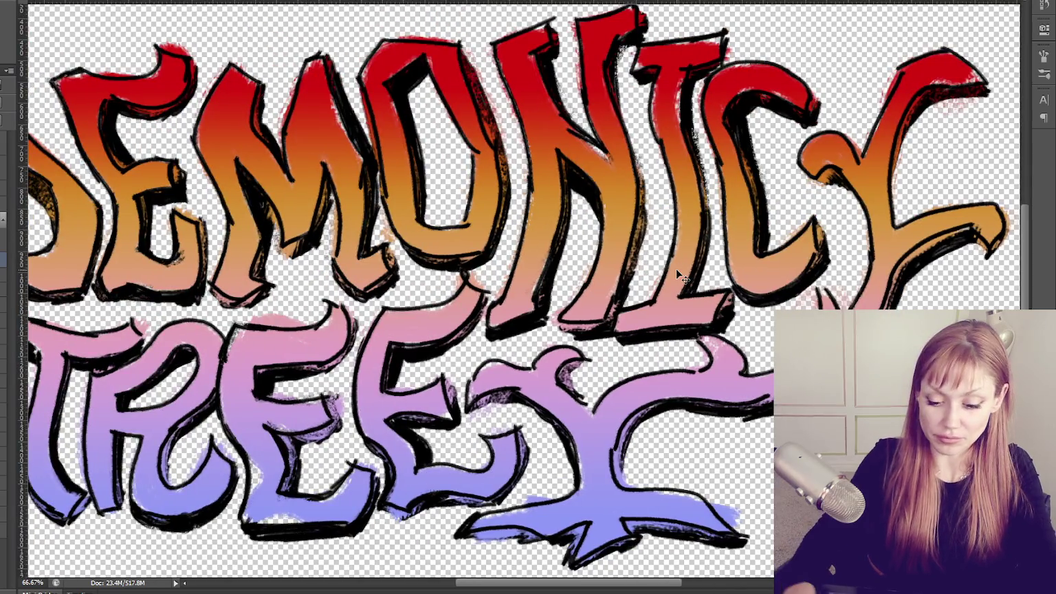
{"action": "scroll", "coordinate": [676, 269], "scroll_direction": "down", "scroll_amount": 1}
{"action": "scroll", "coordinate": [675, 269], "scroll_direction": "down", "scroll_amount": 1}
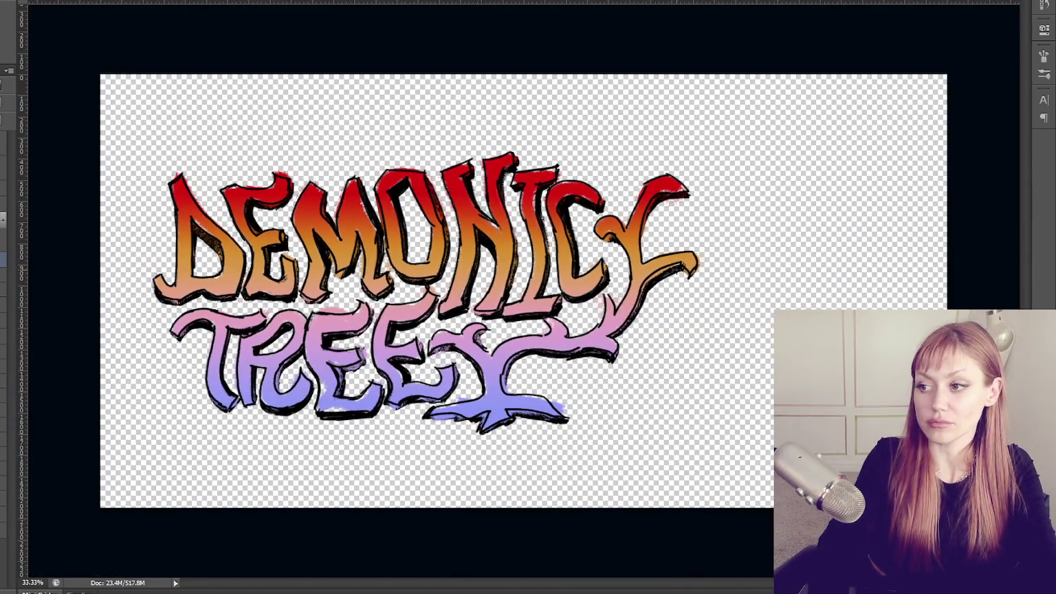
{"action": "scroll", "coordinate": [678, 272], "scroll_direction": "up", "scroll_amount": 1}
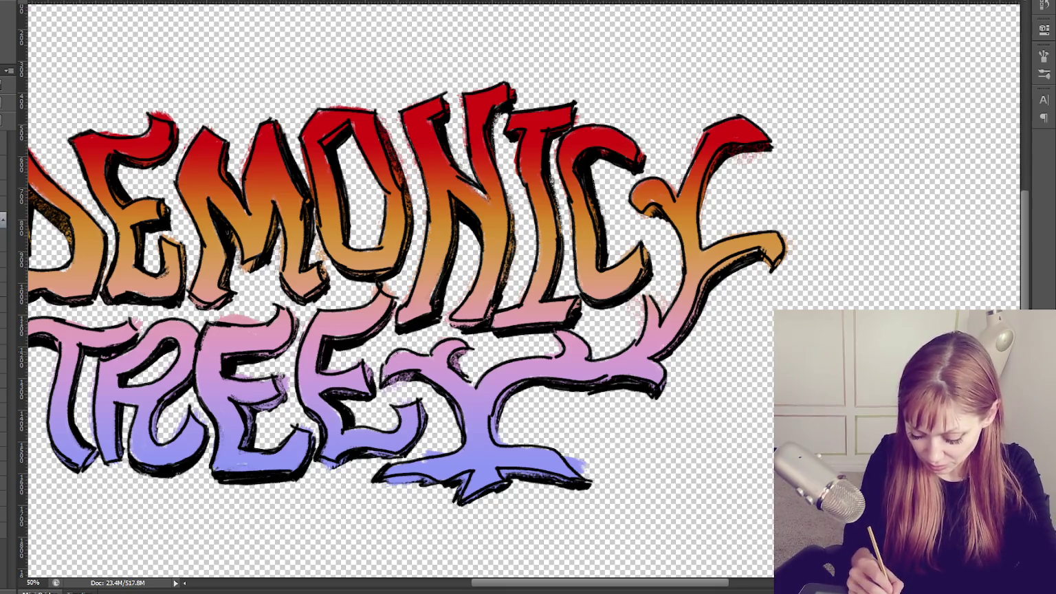
{"action": "left_click_drag", "start_coordinate": [238, 303], "coordinate": [342, 301]}
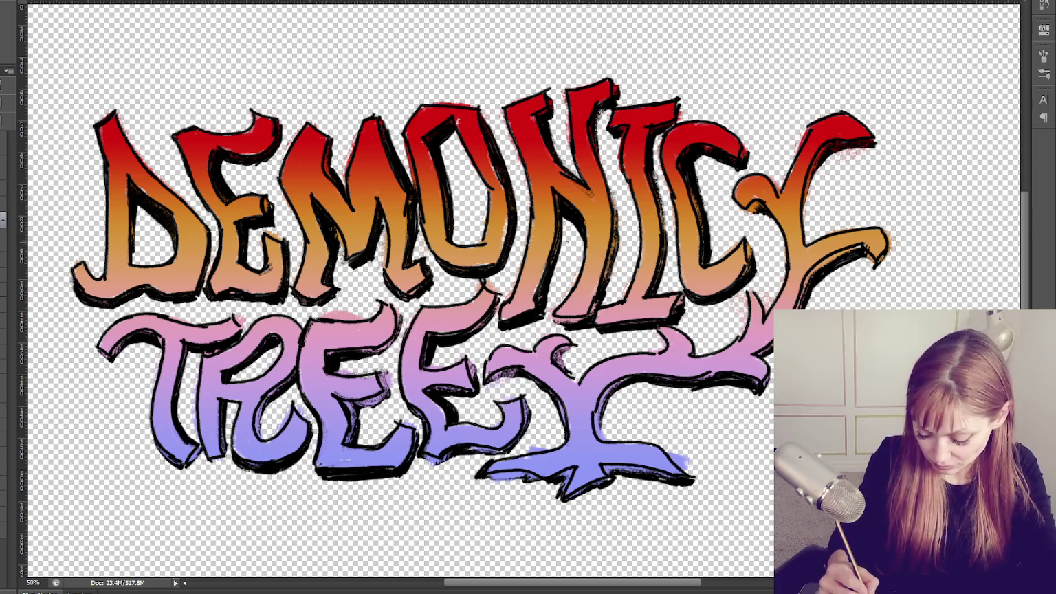
Darken the I's right edge and base and the Y's trunk and upper-left arm tip.
{"action": "left_click_drag", "start_coordinate": [614, 262], "coordinate": [614, 269]}
{"action": "left_click_drag", "start_coordinate": [595, 304], "coordinate": [564, 327]}
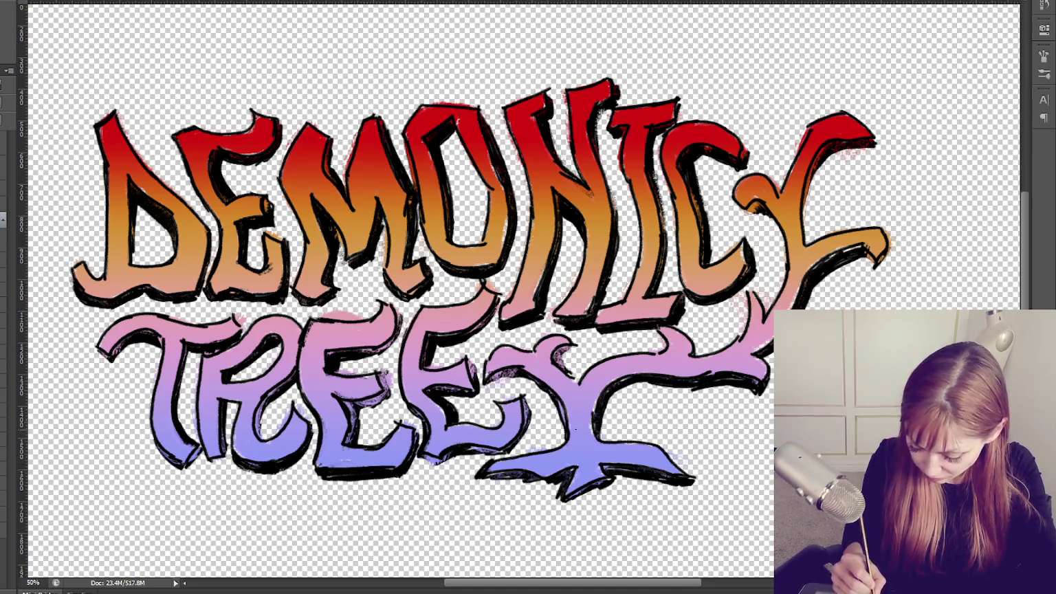
{"action": "mouse_move", "coordinate": [609, 405]}
{"action": "left_mouse_down"}
{"action": "mouse_move", "coordinate": [597, 413]}
{"action": "mouse_move", "coordinate": [601, 429]}
{"action": "left_mouse_up"}
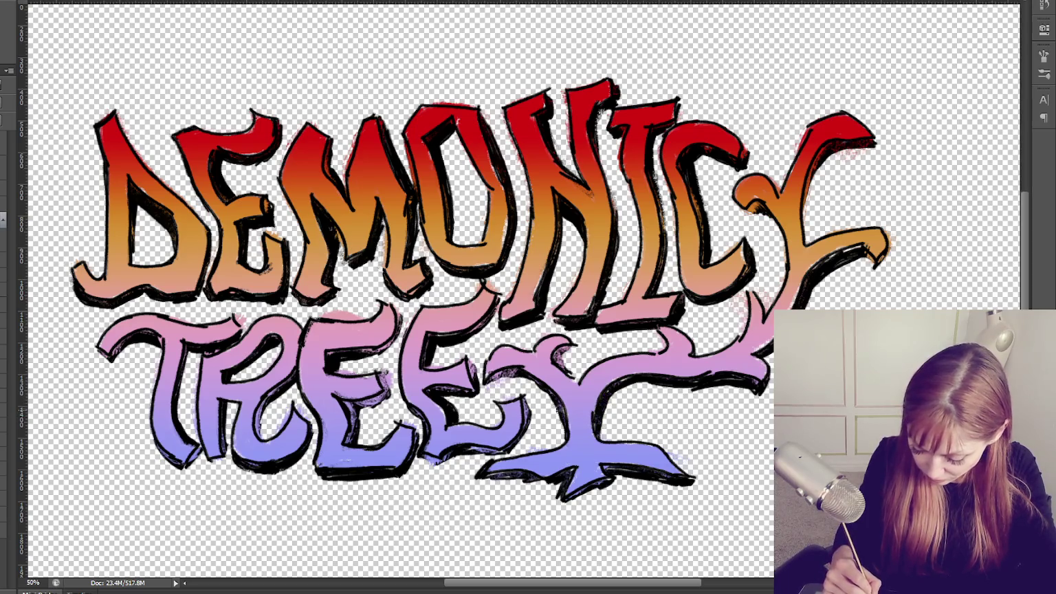
{"action": "left_click_drag", "start_coordinate": [560, 355], "coordinate": [561, 356]}
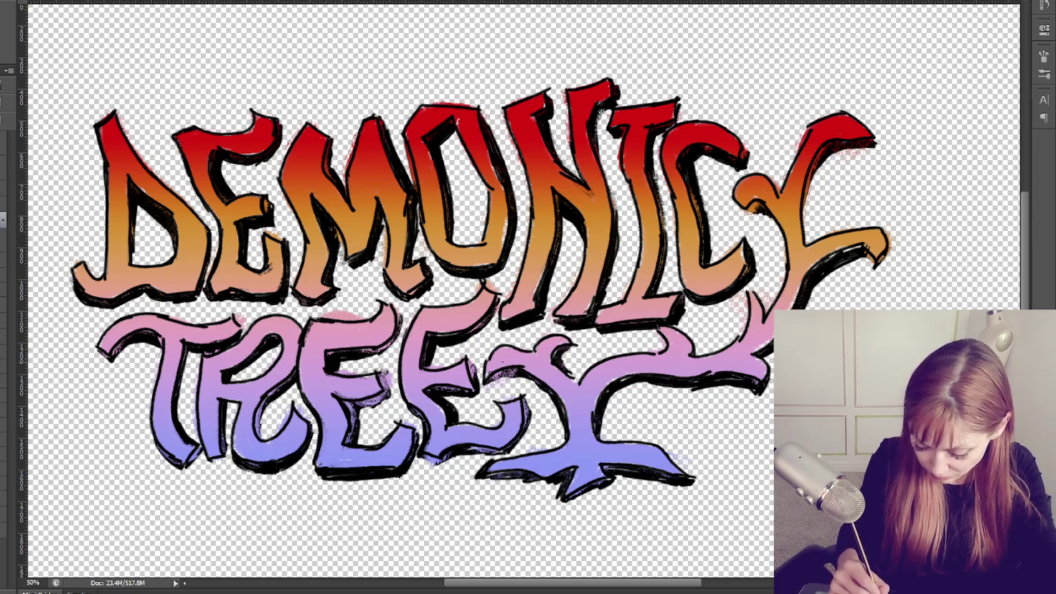
Strengthen the black outlines on both E's of TREE.
{"action": "mouse_move", "coordinate": [445, 373]}
{"action": "left_mouse_down"}
{"action": "mouse_move", "coordinate": [475, 375]}
{"action": "mouse_move", "coordinate": [443, 366]}
{"action": "left_mouse_up"}
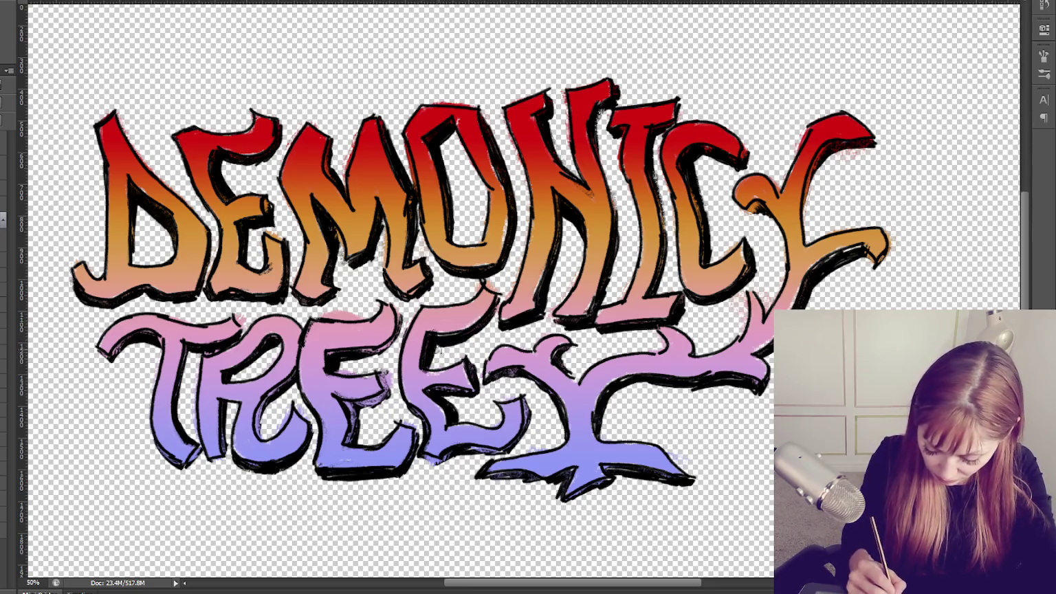
{"action": "left_click_drag", "start_coordinate": [434, 340], "coordinate": [474, 327]}
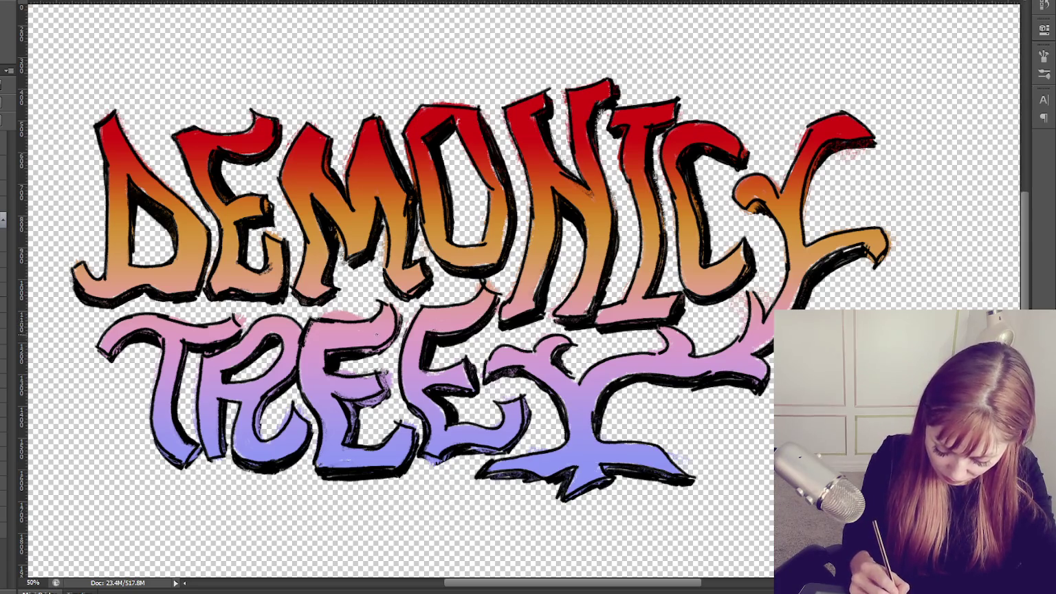
{"action": "left_click_drag", "start_coordinate": [355, 359], "coordinate": [389, 349]}
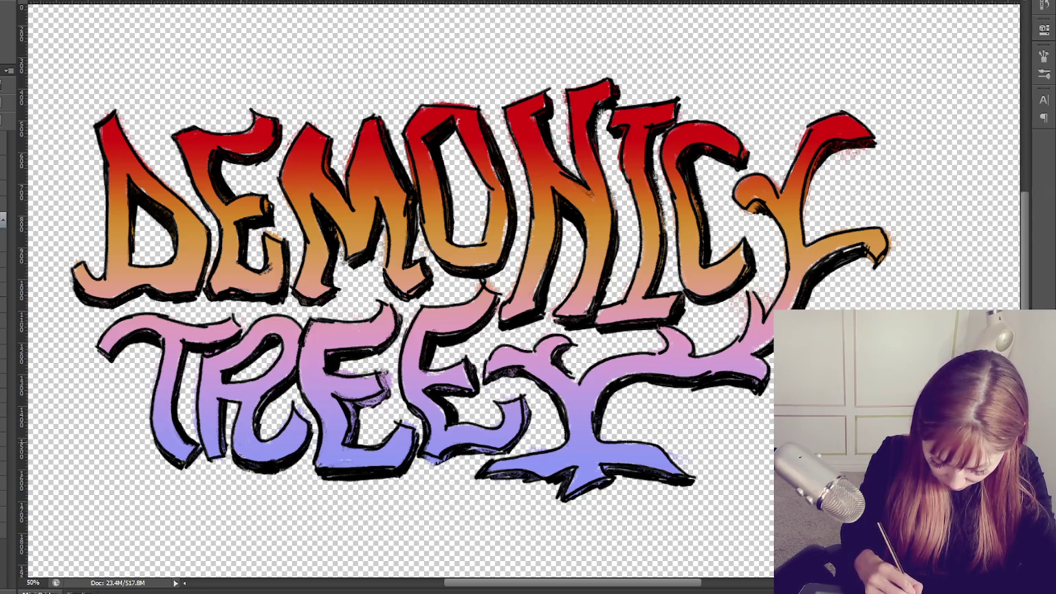
{"action": "left_click_drag", "start_coordinate": [342, 403], "coordinate": [355, 447]}
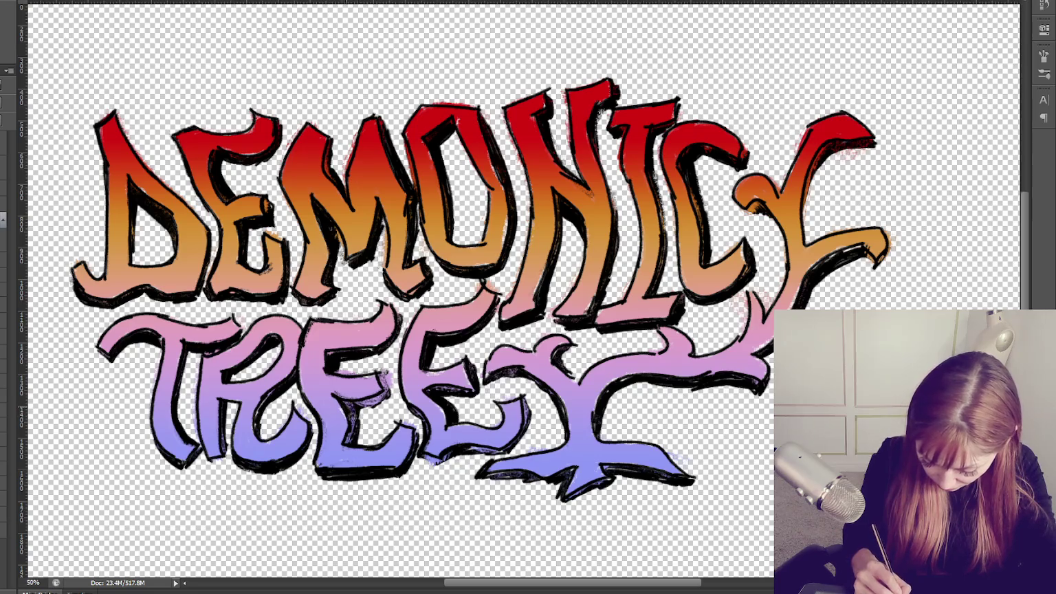
{"action": "mouse_move", "coordinate": [356, 407]}
{"action": "left_mouse_down"}
{"action": "mouse_move", "coordinate": [391, 373]}
{"action": "mouse_move", "coordinate": [377, 398]}
{"action": "left_mouse_up"}
{"action": "left_click_drag", "start_coordinate": [401, 425], "coordinate": [412, 433]}
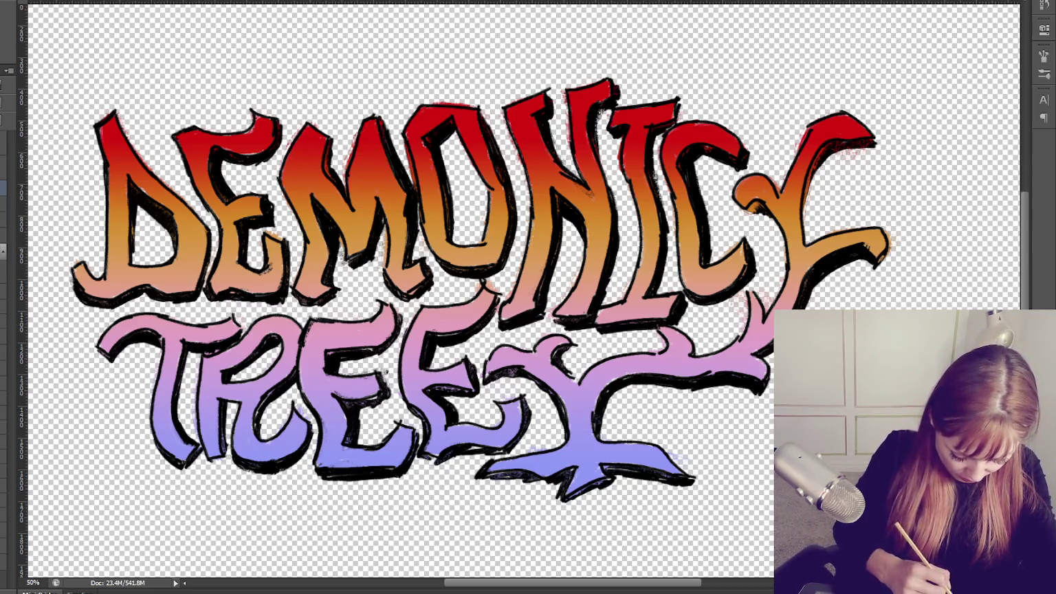
Paint a thin white highlight down the left edge of the D.
{"action": "left_click_drag", "start_coordinate": [106, 132], "coordinate": [116, 234]}
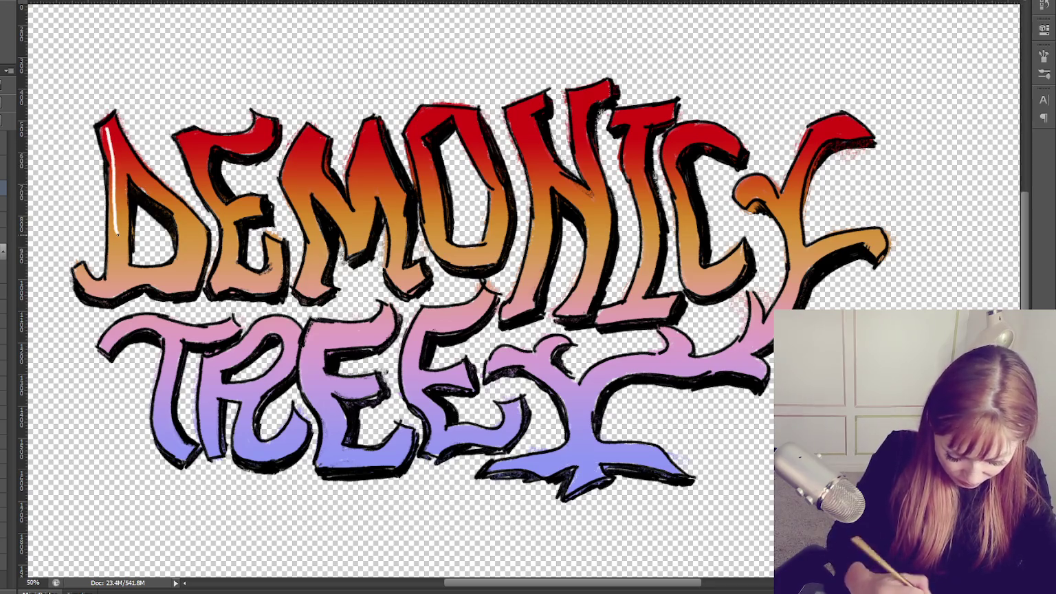
Redo the white highlight on the D's left edge, then highlight the D's bowl and the E's stem.
{"action": "key", "text": "ctrl+z"}
{"action": "left_click_drag", "start_coordinate": [107, 131], "coordinate": [115, 220]}
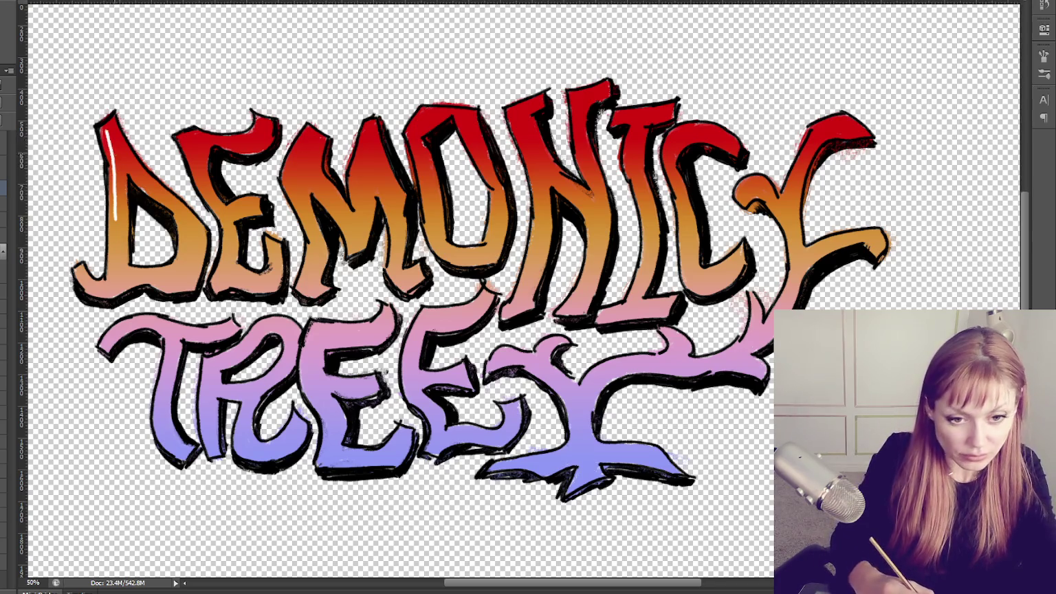
{"action": "key", "text": "ctrl+plus"}
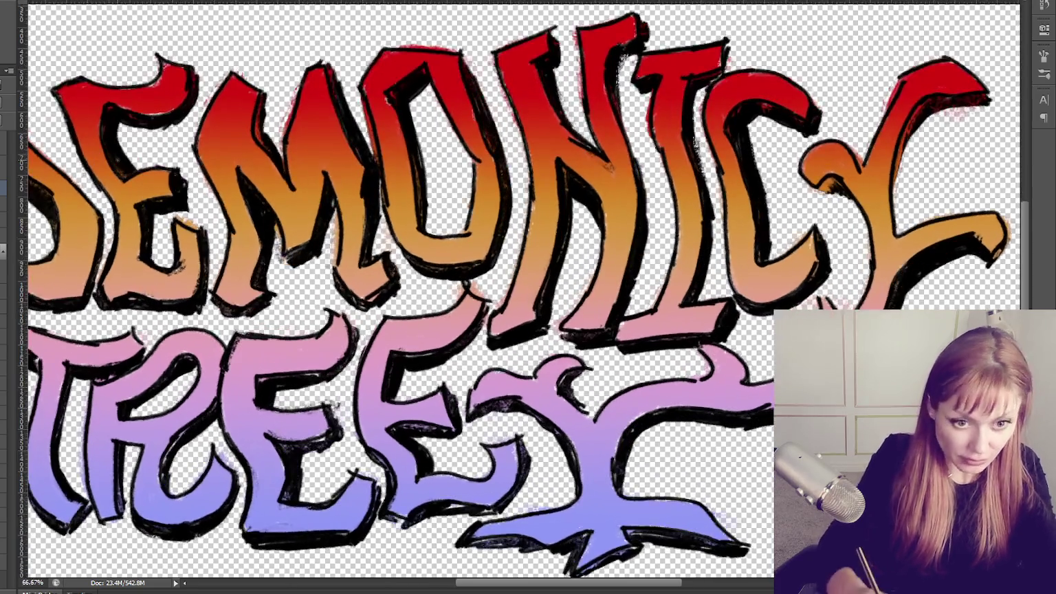
{"action": "left_click_drag", "start_coordinate": [264, 250], "coordinate": [447, 267]}
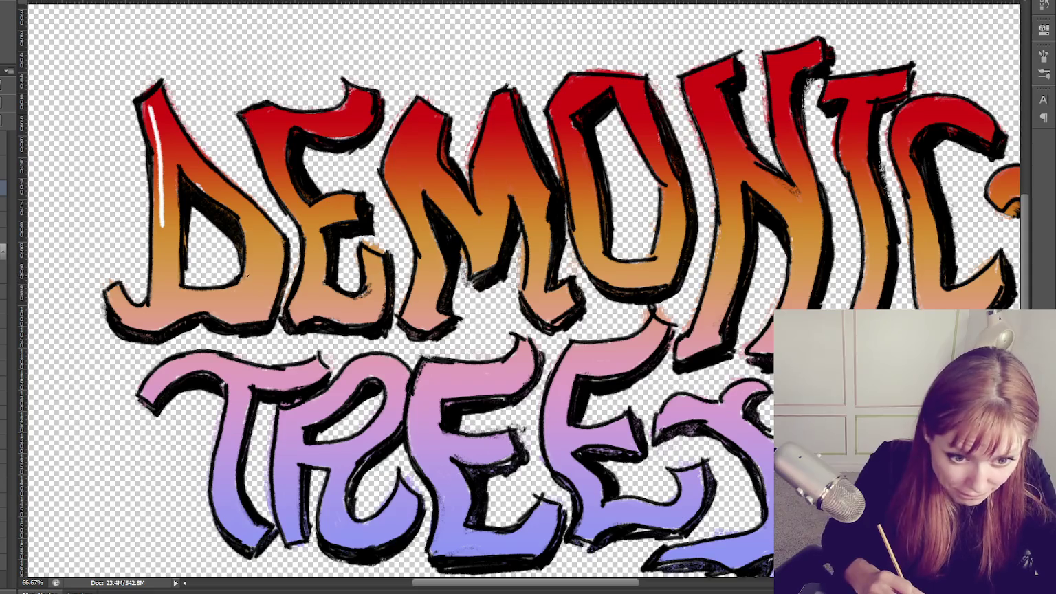
{"action": "left_click_drag", "start_coordinate": [257, 215], "coordinate": [275, 267]}
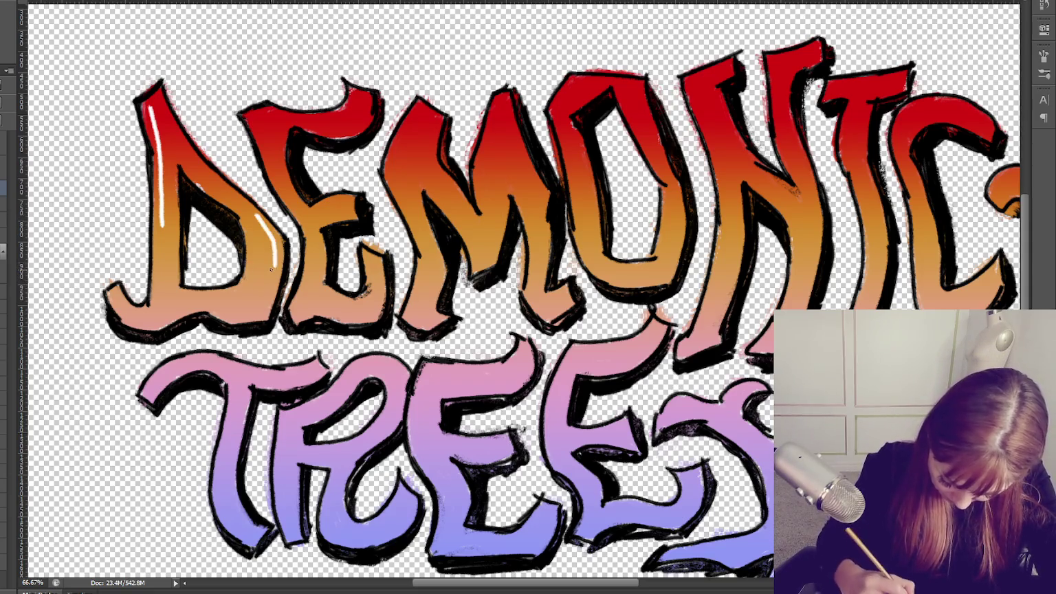
{"action": "left_click_drag", "start_coordinate": [114, 295], "coordinate": [130, 316]}
{"action": "left_click_drag", "start_coordinate": [249, 117], "coordinate": [272, 160]}
{"action": "left_click_drag", "start_coordinate": [307, 243], "coordinate": [297, 311]}
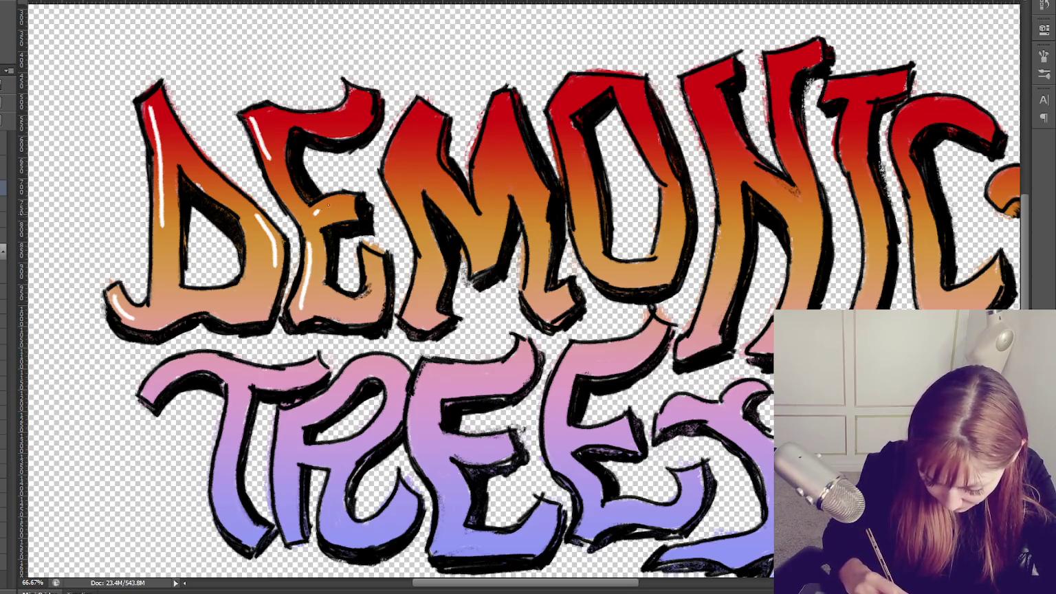
Paint white highlights on the E's top, the M's strokes and both sides of the O.
{"action": "left_click_drag", "start_coordinate": [315, 117], "coordinate": [356, 97]}
{"action": "left_click_drag", "start_coordinate": [416, 110], "coordinate": [394, 165]}
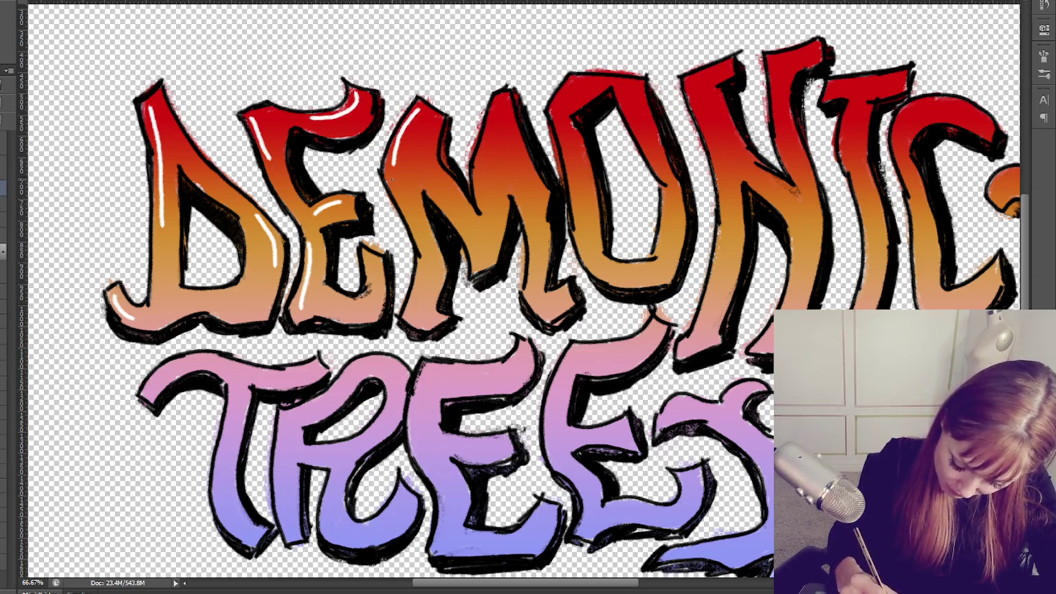
{"action": "key", "text": "ctrl+z"}
{"action": "mouse_move", "coordinate": [417, 107]}
{"action": "left_mouse_down"}
{"action": "mouse_move", "coordinate": [393, 165]}
{"action": "mouse_move", "coordinate": [459, 222]}
{"action": "left_mouse_up"}
{"action": "left_click_drag", "start_coordinate": [499, 101], "coordinate": [482, 175]}
{"action": "left_click_drag", "start_coordinate": [427, 242], "coordinate": [419, 289]}
{"action": "left_click_drag", "start_coordinate": [526, 206], "coordinate": [533, 249]}
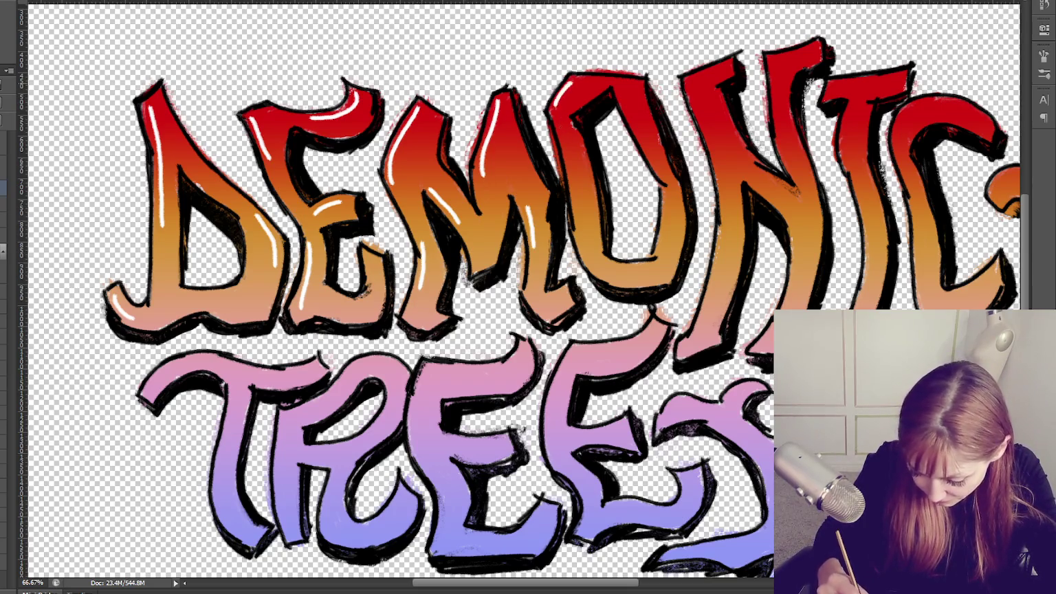
{"action": "left_click_drag", "start_coordinate": [563, 99], "coordinate": [554, 137]}
{"action": "left_click_drag", "start_coordinate": [622, 88], "coordinate": [639, 129]}
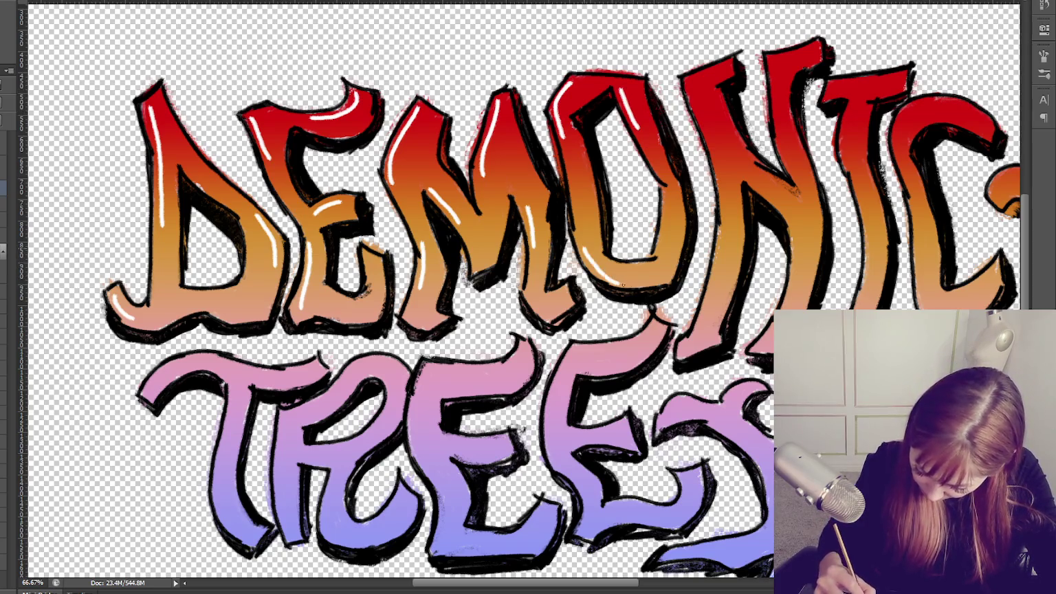
Add white highlights along the N's strokes, the I and the top curve of the C.
{"action": "left_click_drag", "start_coordinate": [690, 84], "coordinate": [719, 157]}
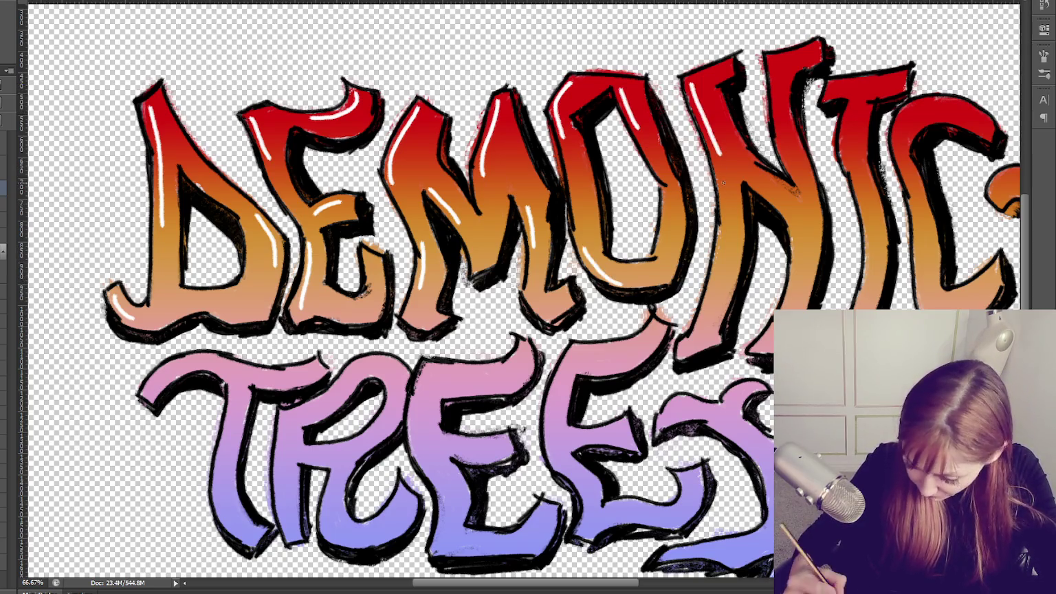
{"action": "left_click_drag", "start_coordinate": [773, 59], "coordinate": [780, 127]}
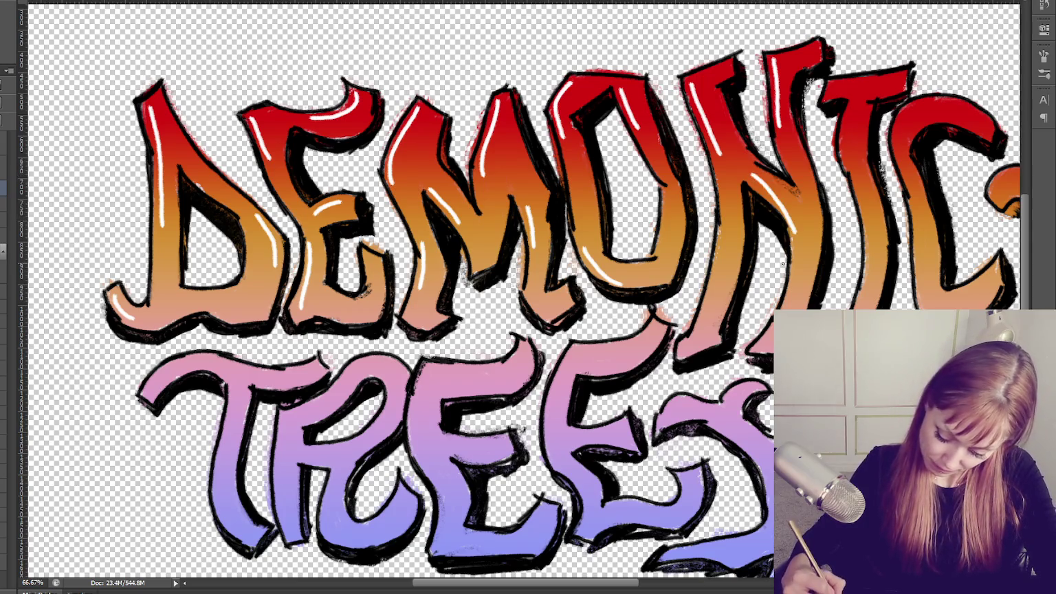
{"action": "left_click_drag", "start_coordinate": [784, 201], "coordinate": [797, 278]}
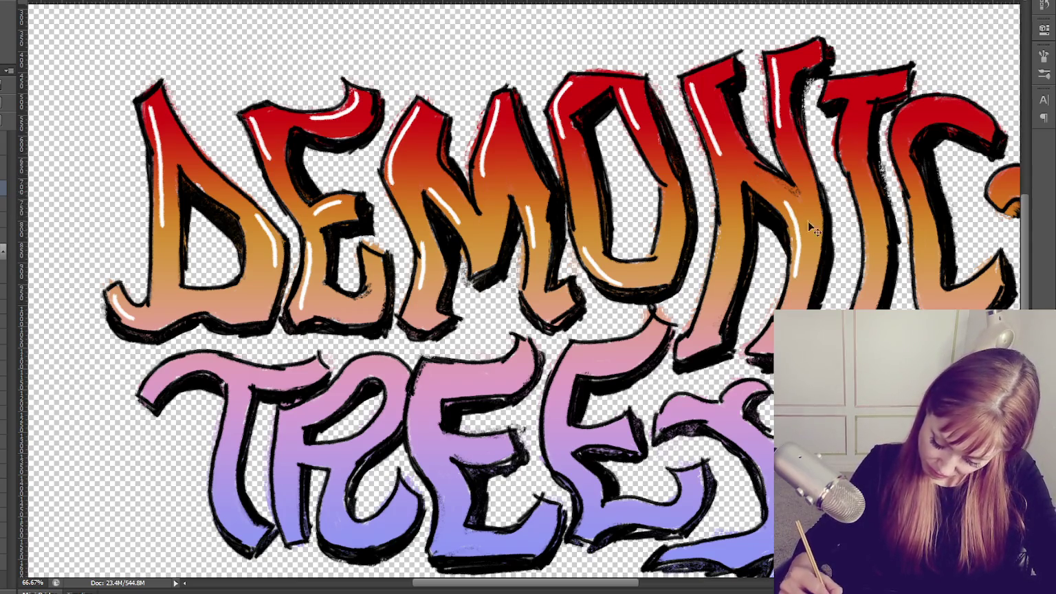
{"action": "left_click_drag", "start_coordinate": [704, 316], "coordinate": [684, 353]}
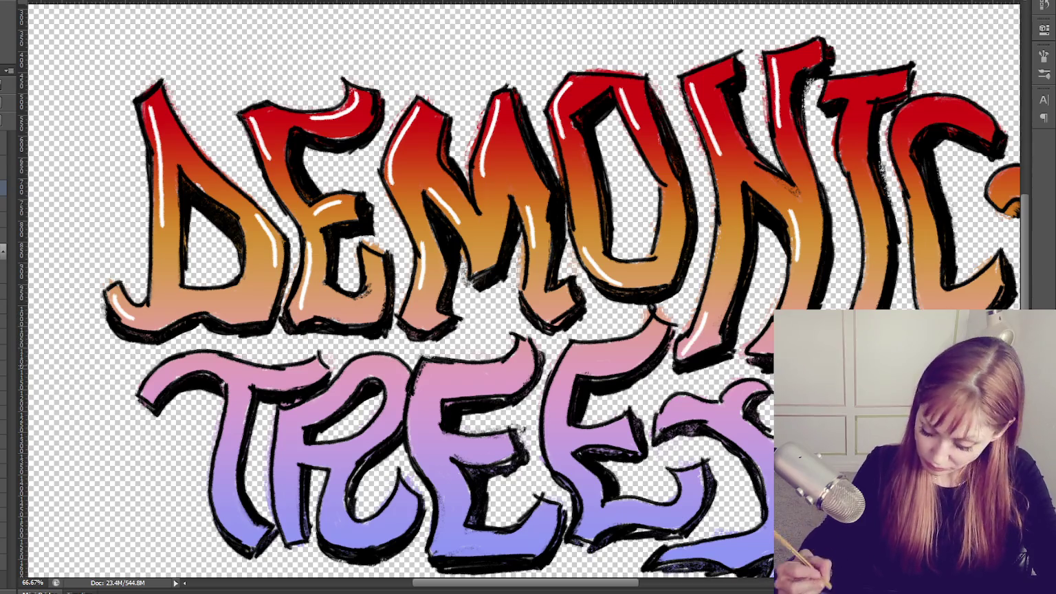
{"action": "left_click_drag", "start_coordinate": [873, 267], "coordinate": [859, 308]}
{"action": "left_click_drag", "start_coordinate": [852, 110], "coordinate": [841, 163]}
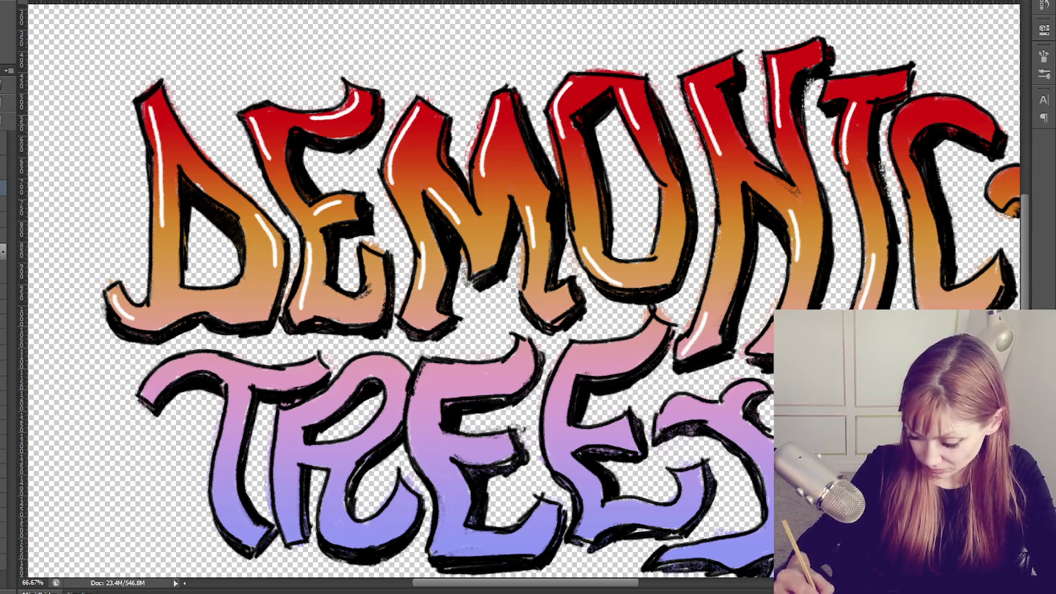
{"action": "left_click_drag", "start_coordinate": [828, 86], "coordinate": [871, 80]}
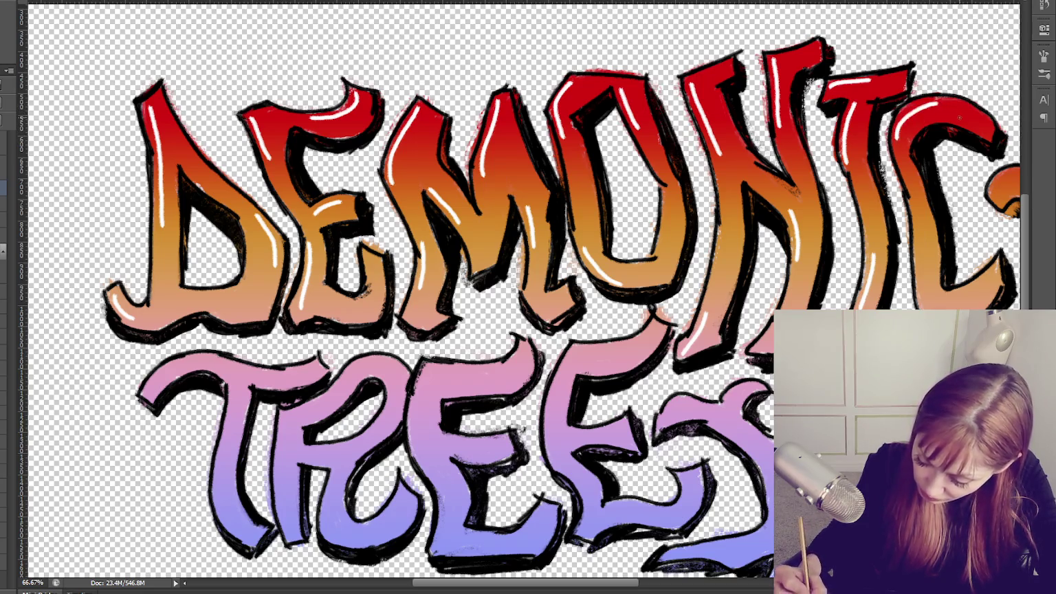
{"action": "left_click_drag", "start_coordinate": [896, 138], "coordinate": [942, 103]}
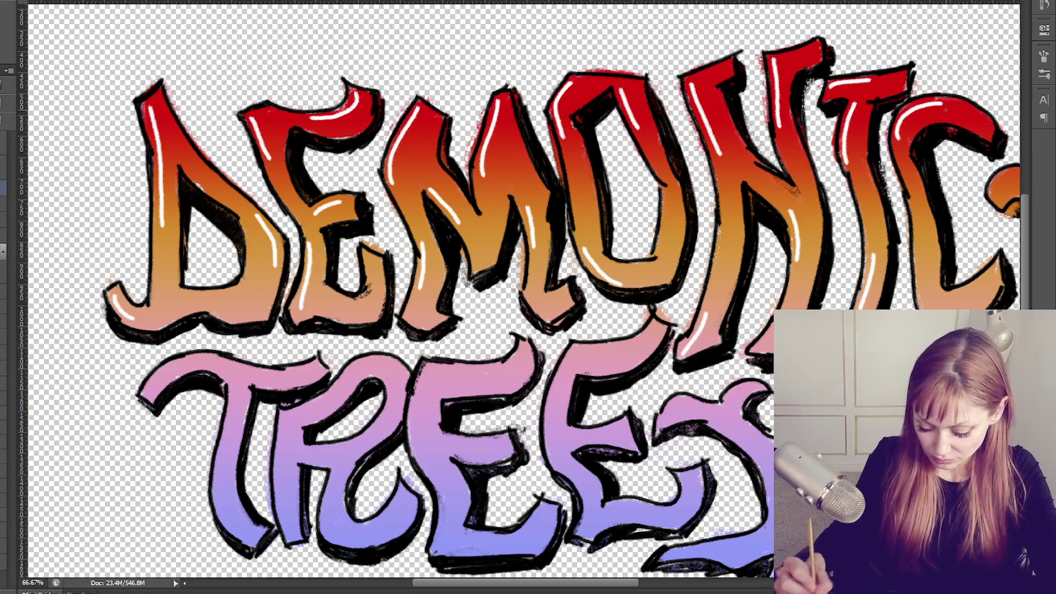
Highlight the T, R, both E's and the S of TREES with white strokes.
{"action": "left_click_drag", "start_coordinate": [146, 393], "coordinate": [182, 369]}
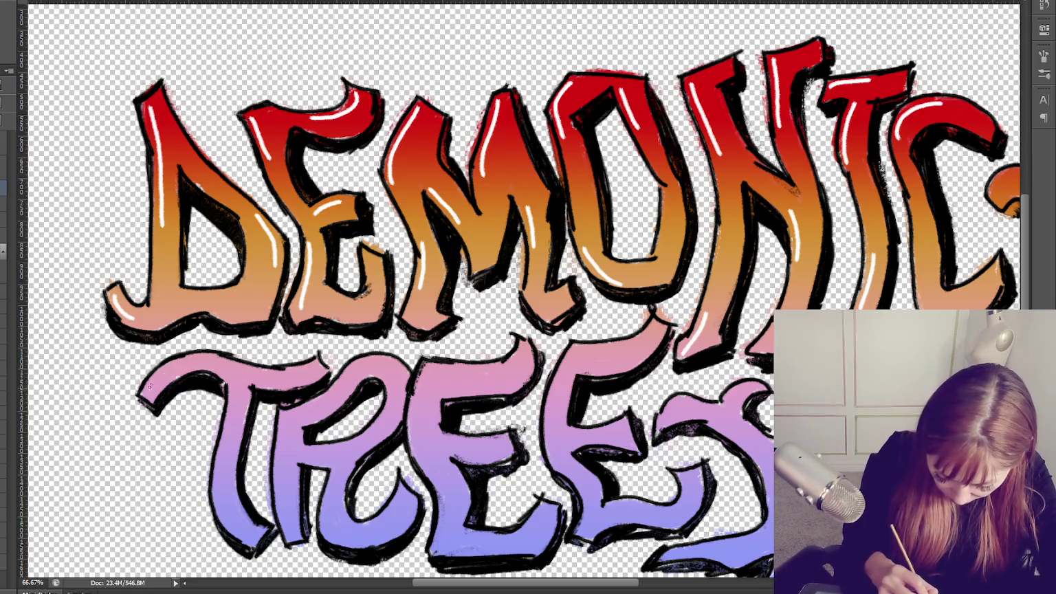
{"action": "left_click_drag", "start_coordinate": [224, 415], "coordinate": [219, 500]}
{"action": "left_click_drag", "start_coordinate": [280, 423], "coordinate": [278, 487]}
{"action": "left_click_drag", "start_coordinate": [326, 398], "coordinate": [377, 369]}
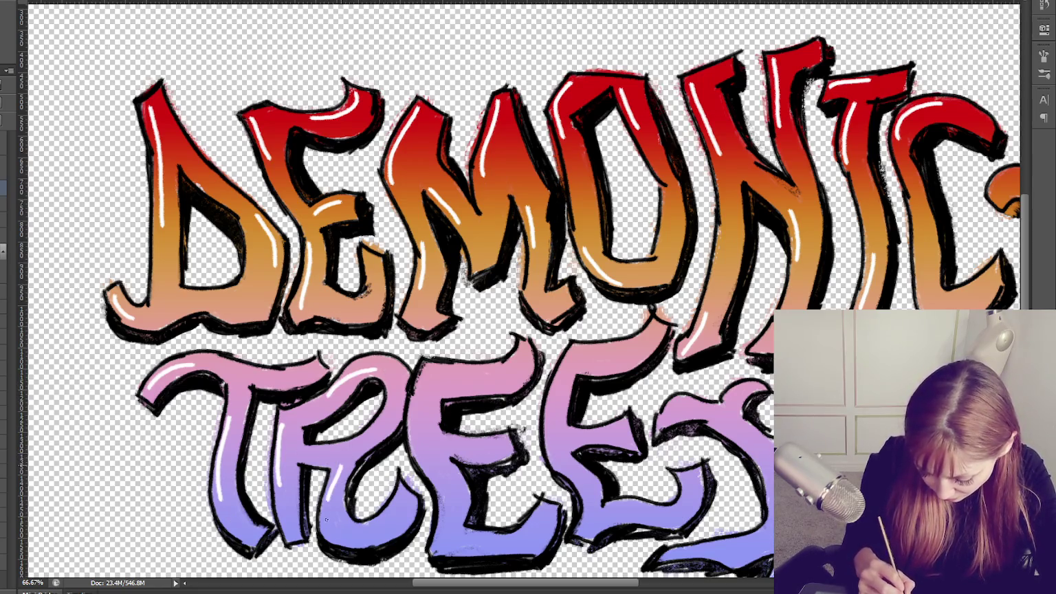
{"action": "left_click_drag", "start_coordinate": [453, 374], "coordinate": [489, 371]}
{"action": "left_click_drag", "start_coordinate": [447, 444], "coordinate": [499, 439]}
{"action": "left_click_drag", "start_coordinate": [443, 487], "coordinate": [437, 546]}
{"action": "left_click_drag", "start_coordinate": [572, 355], "coordinate": [550, 411]}
{"action": "left_click_drag", "start_coordinate": [608, 353], "coordinate": [649, 331]}
{"action": "left_click_drag", "start_coordinate": [583, 436], "coordinate": [611, 431]}
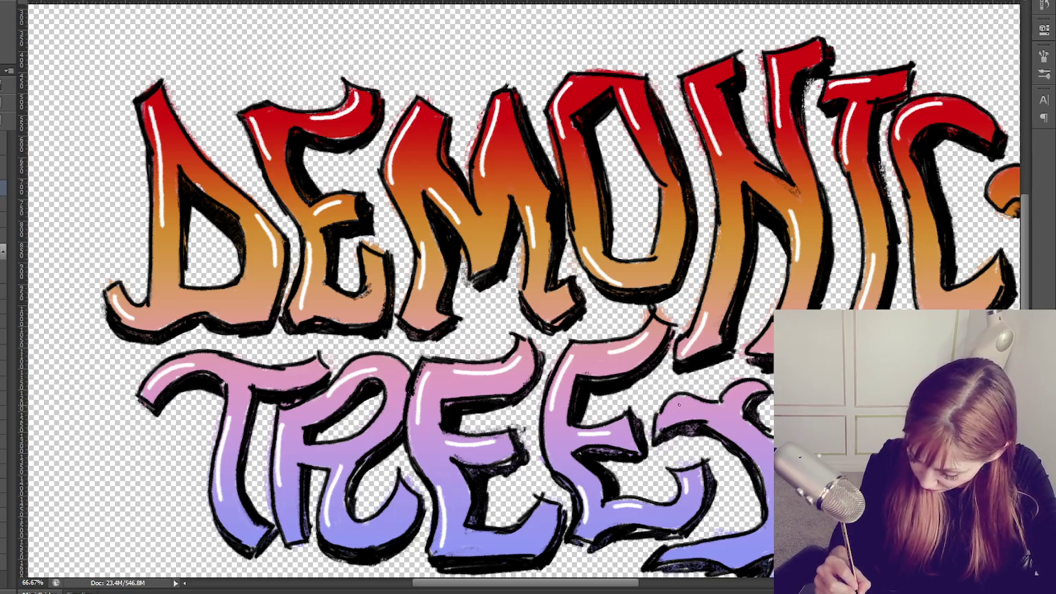
{"action": "left_click_drag", "start_coordinate": [730, 396], "coordinate": [757, 382]}
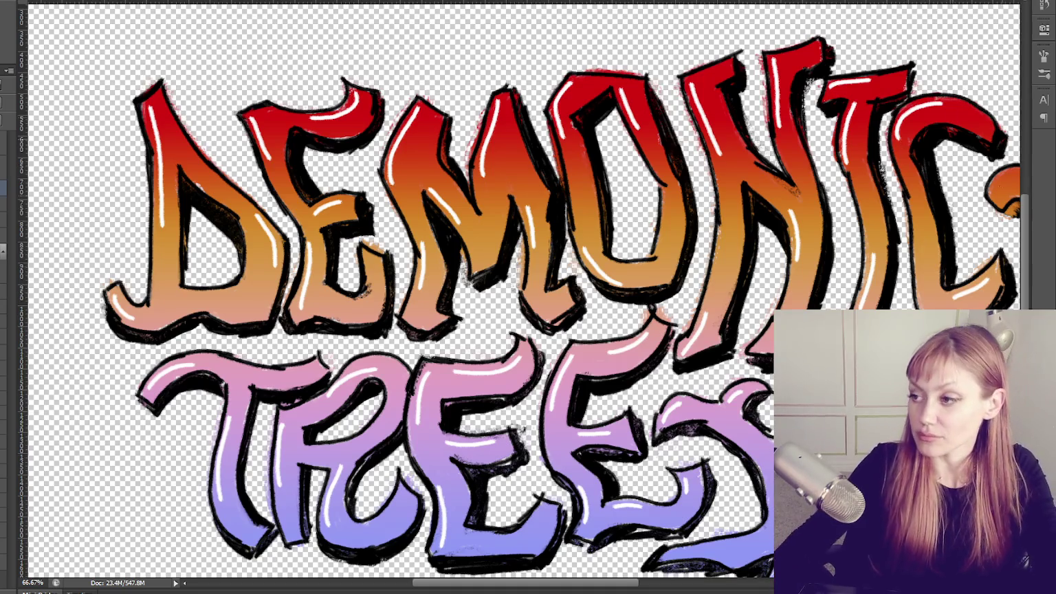
{"action": "left_click_drag", "start_coordinate": [578, 281], "coordinate": [277, 216]}
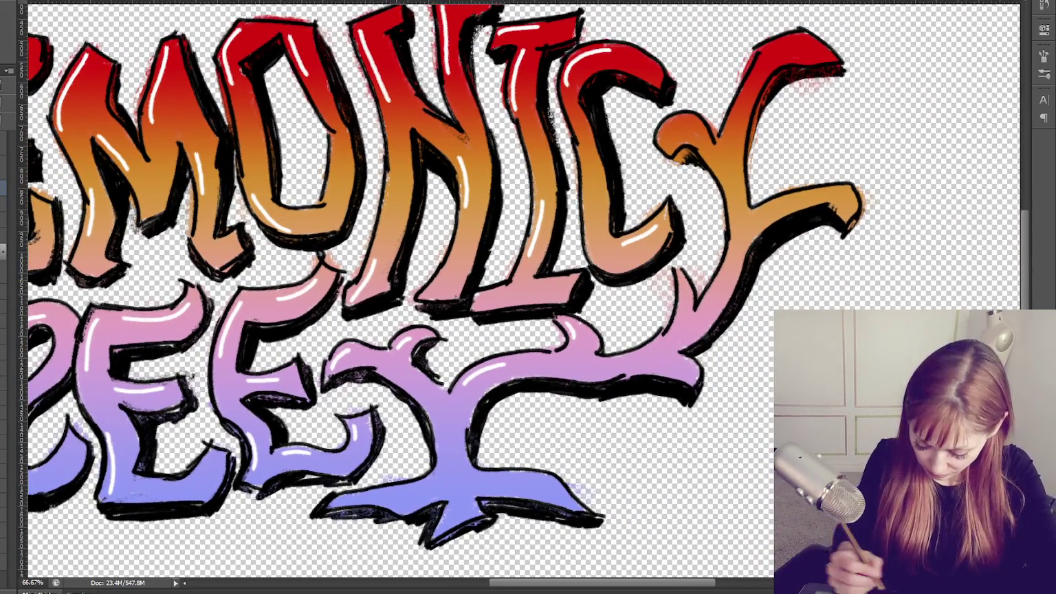
Paint white highlights along the Y tree's base, stem and right arms, plus a short stroke on the I.
{"action": "left_click_drag", "start_coordinate": [480, 478], "coordinate": [535, 475]}
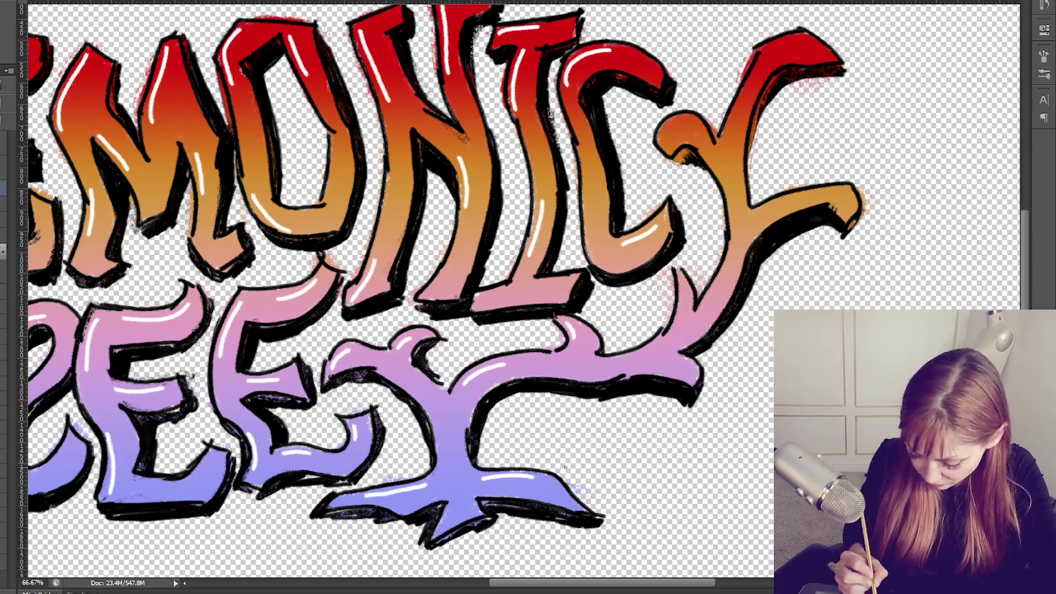
{"action": "left_click_drag", "start_coordinate": [685, 283], "coordinate": [681, 323]}
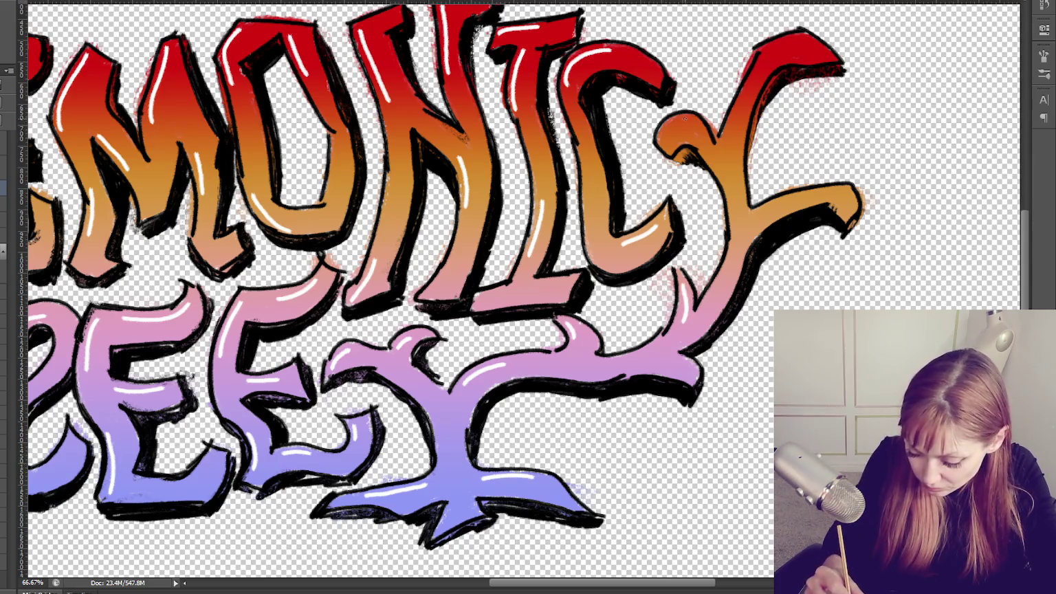
{"action": "left_click_drag", "start_coordinate": [752, 72], "coordinate": [796, 36]}
{"action": "left_click_drag", "start_coordinate": [755, 218], "coordinate": [799, 199]}
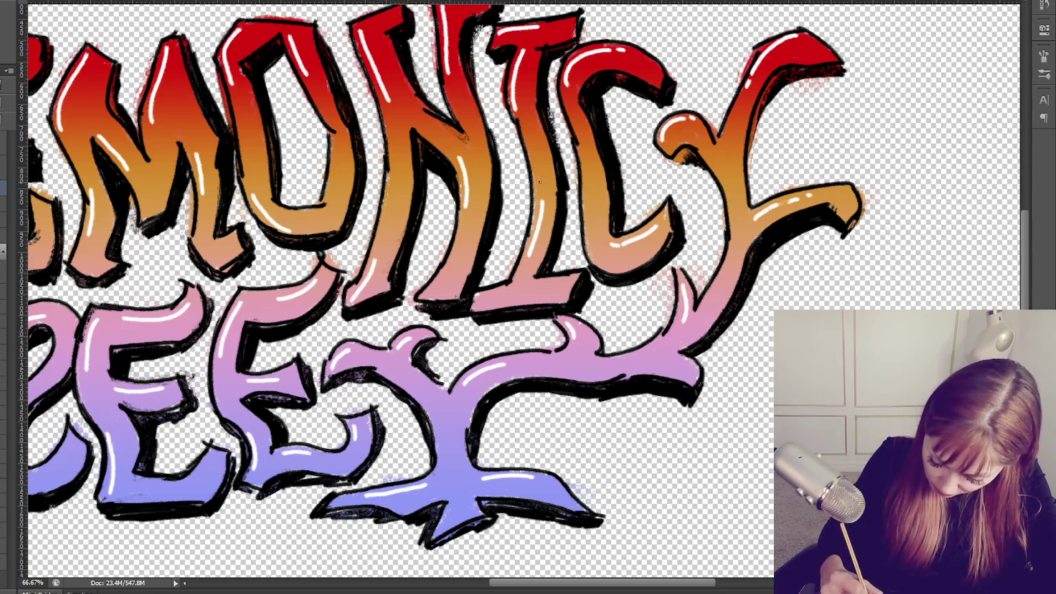
{"action": "left_click_drag", "start_coordinate": [527, 127], "coordinate": [516, 111]}
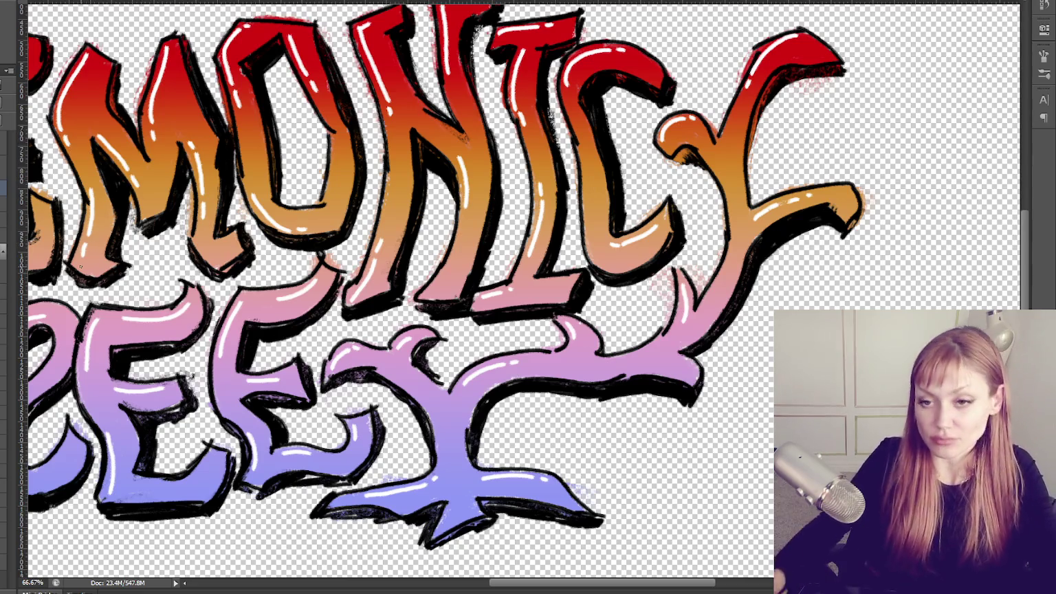
{"action": "left_click_drag", "start_coordinate": [526, 318], "coordinate": [550, 311]}
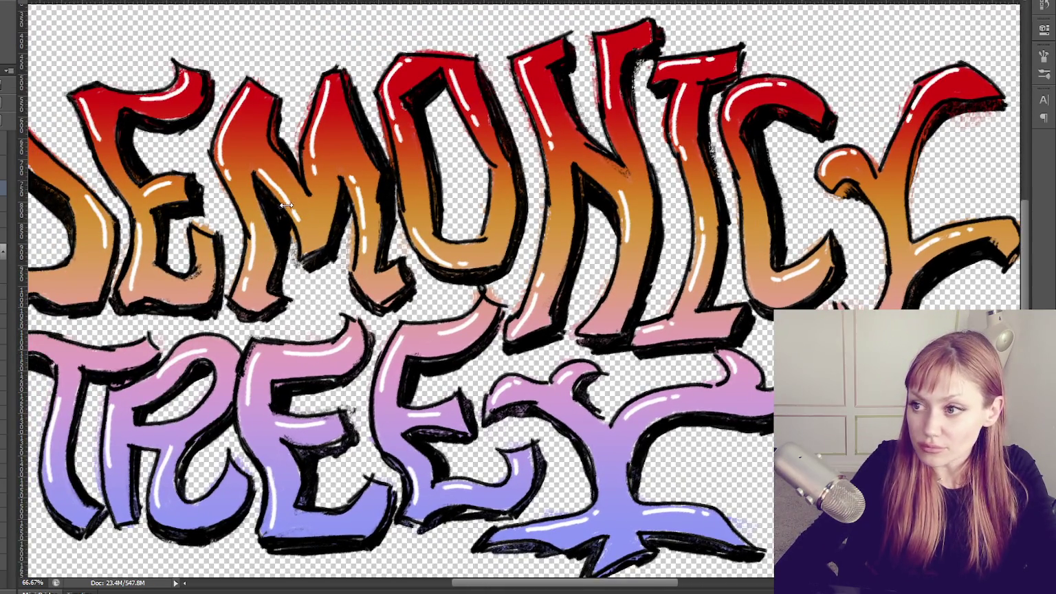
Touch up the red I and C of DEMONIC, zoom out and save the artwork.
{"action": "left_click_drag", "start_coordinate": [275, 216], "coordinate": [403, 213]}
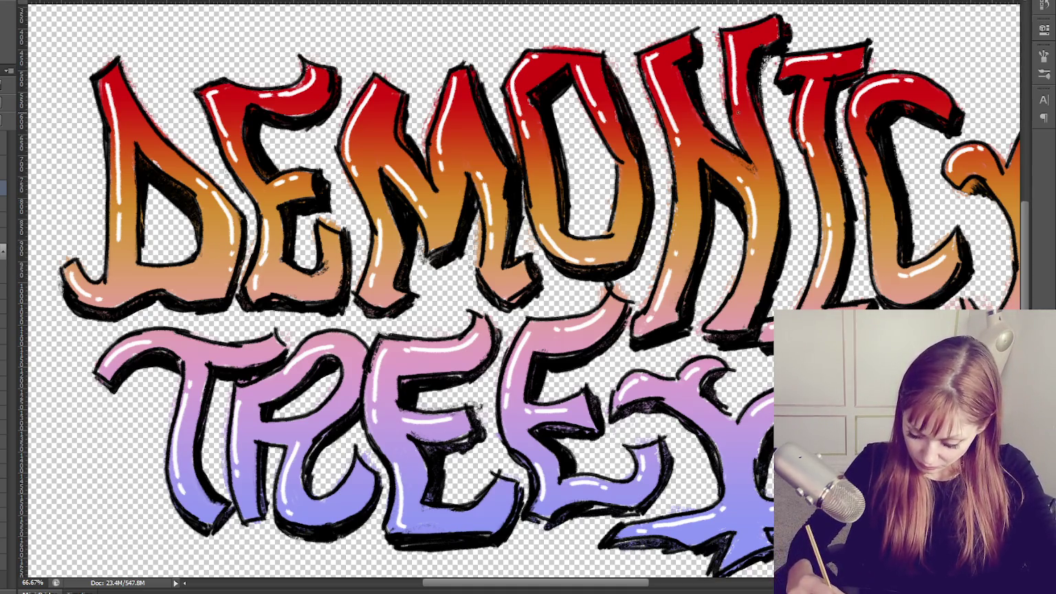
{"action": "mouse_move", "coordinate": [799, 124]}
{"action": "left_mouse_down"}
{"action": "mouse_move", "coordinate": [812, 148]}
{"action": "mouse_move", "coordinate": [812, 138]}
{"action": "left_mouse_up"}
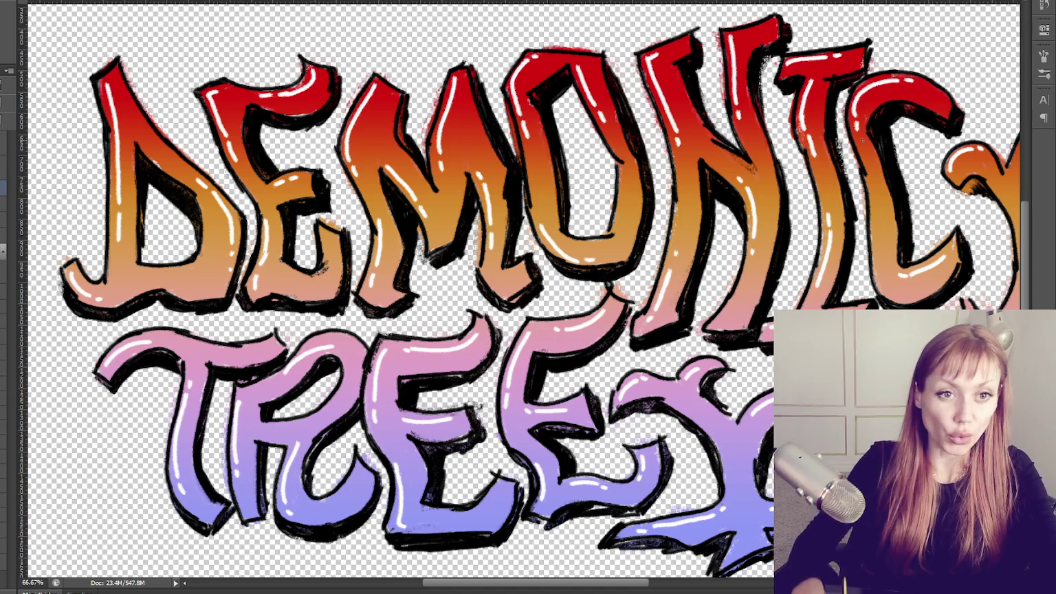
{"action": "key", "text": "ctrl+minus"}
{"action": "key", "text": "ctrl+minus"}
{"action": "key", "text": "ctrl+s"}
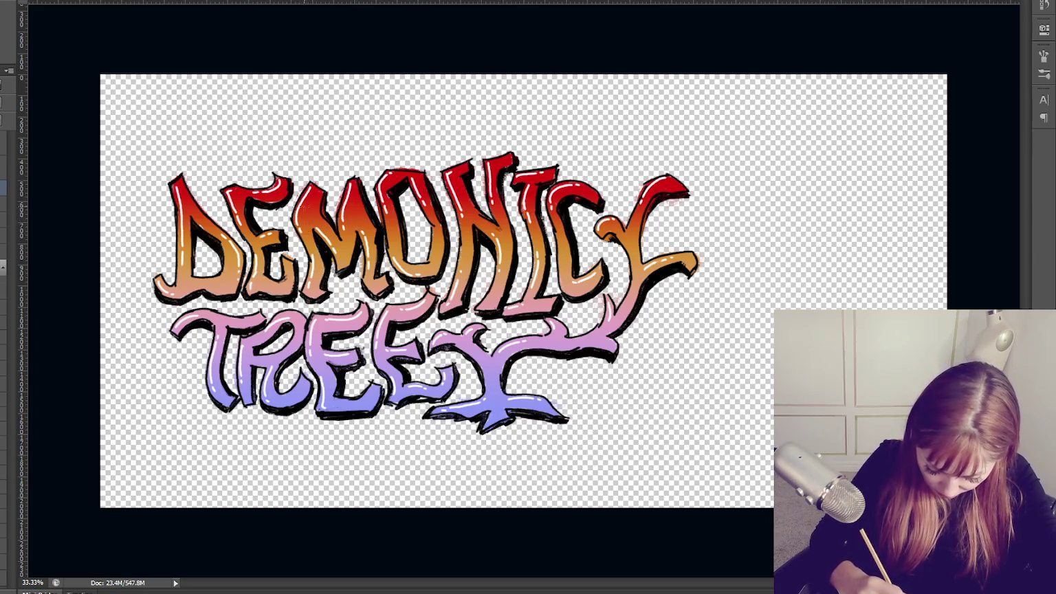
Paint white star sparkles on the D, the top of the Y, the T of TREES and the tree base.
{"action": "left_click_drag", "start_coordinate": [310, 194], "coordinate": [314, 202]}
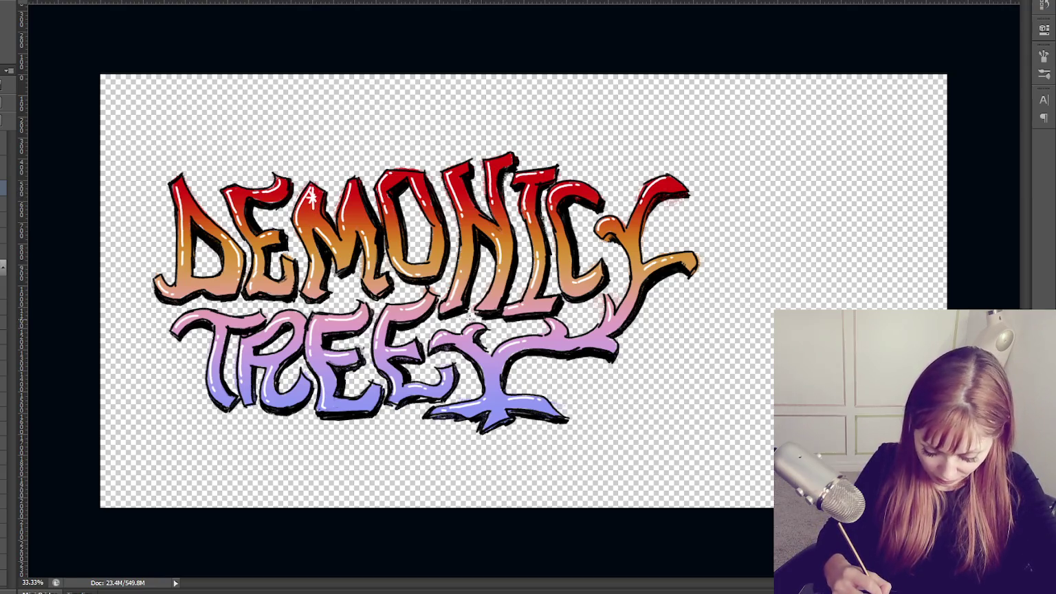
{"action": "key", "text": "ctrl+alt+z"}
{"action": "key", "text": "ctrl+alt+z"}
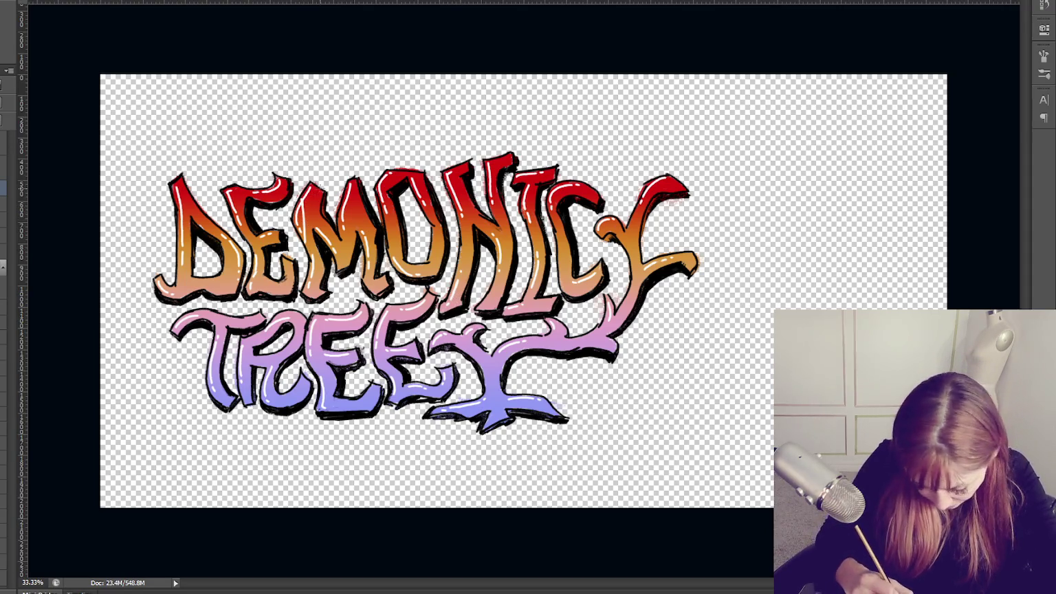
{"action": "left_click_drag", "start_coordinate": [302, 199], "coordinate": [304, 242]}
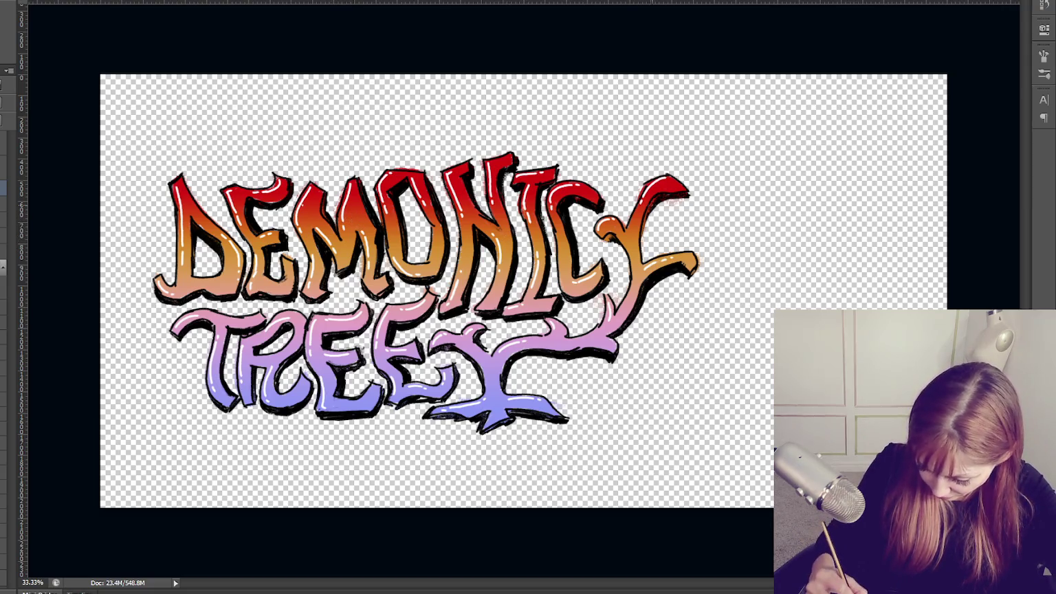
{"action": "mouse_move", "coordinate": [665, 172]}
{"action": "left_mouse_down"}
{"action": "mouse_move", "coordinate": [666, 203]}
{"action": "mouse_move", "coordinate": [672, 194]}
{"action": "left_mouse_up"}
{"action": "left_click_drag", "start_coordinate": [672, 181], "coordinate": [659, 194]}
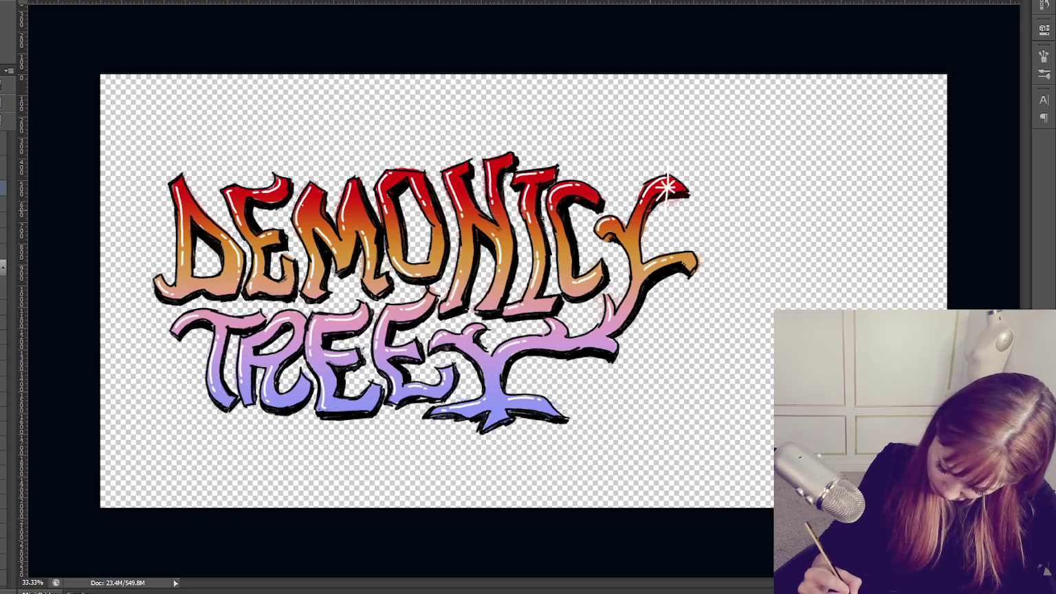
{"action": "left_click_drag", "start_coordinate": [324, 307], "coordinate": [324, 343]}
{"action": "mouse_move", "coordinate": [315, 328]}
{"action": "left_mouse_down"}
{"action": "mouse_move", "coordinate": [334, 328]}
{"action": "mouse_move", "coordinate": [317, 335]}
{"action": "left_mouse_up"}
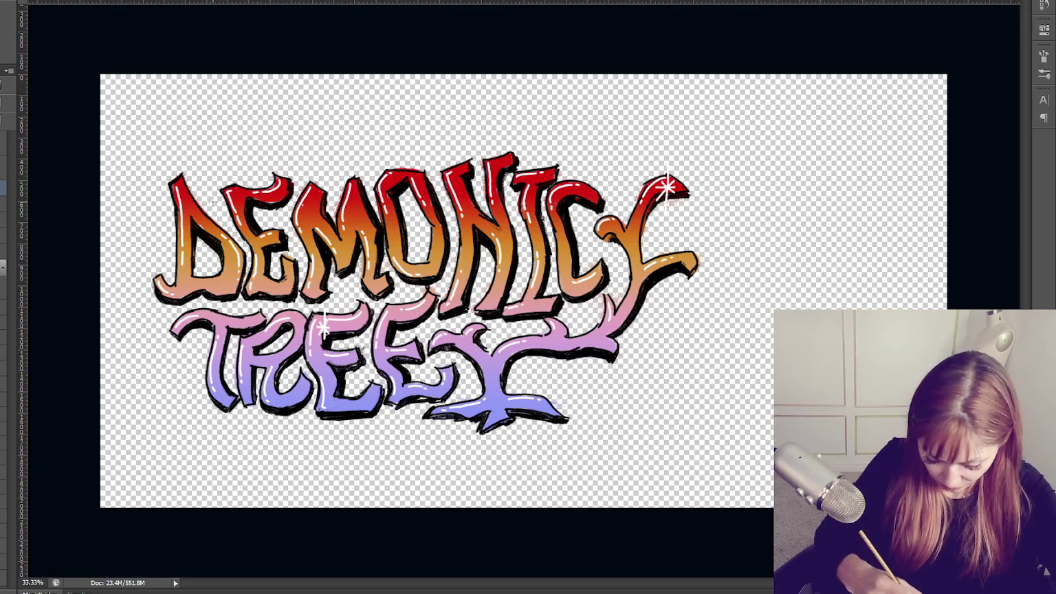
{"action": "mouse_move", "coordinate": [178, 201]}
{"action": "left_mouse_down"}
{"action": "mouse_move", "coordinate": [194, 202]}
{"action": "mouse_move", "coordinate": [192, 210]}
{"action": "left_mouse_up"}
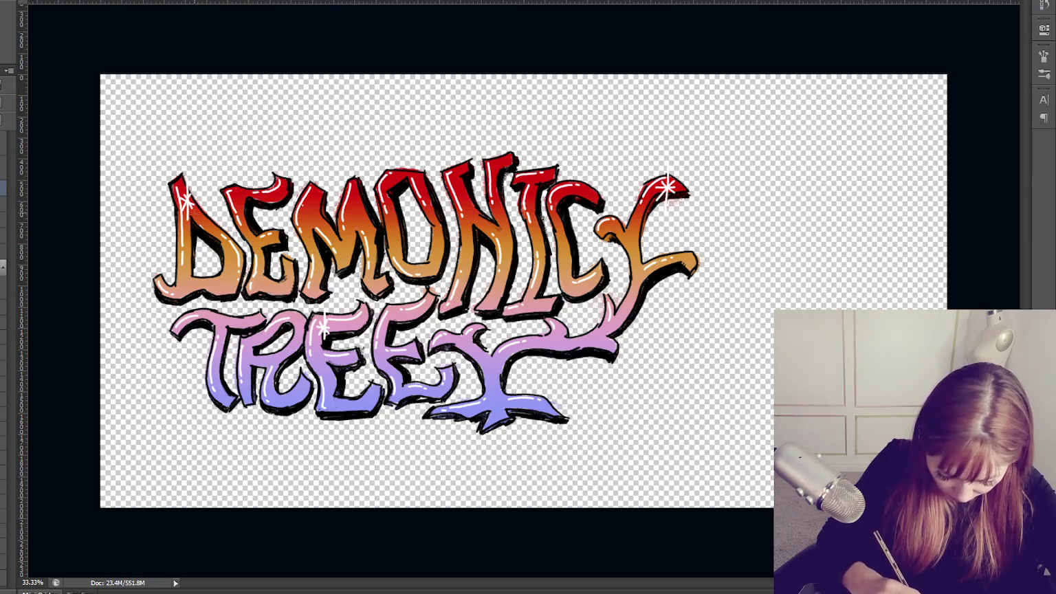
{"action": "mouse_move", "coordinate": [529, 382]}
{"action": "left_mouse_down"}
{"action": "mouse_move", "coordinate": [529, 418]}
{"action": "mouse_move", "coordinate": [539, 400]}
{"action": "left_mouse_up"}
{"action": "left_click_drag", "start_coordinate": [523, 391], "coordinate": [536, 410]}
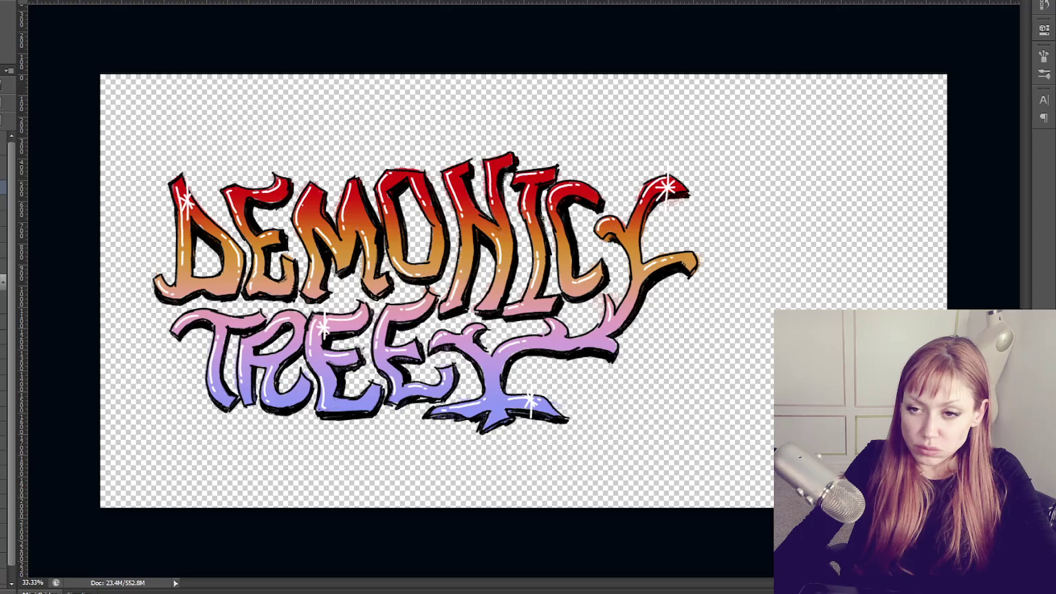
Brush a grainy dark texture over the DEMONICY letters using a textured brush preset.
{"action": "key", "text": "ctrl+comma"}
{"action": "key", "text": "ctrl+comma"}
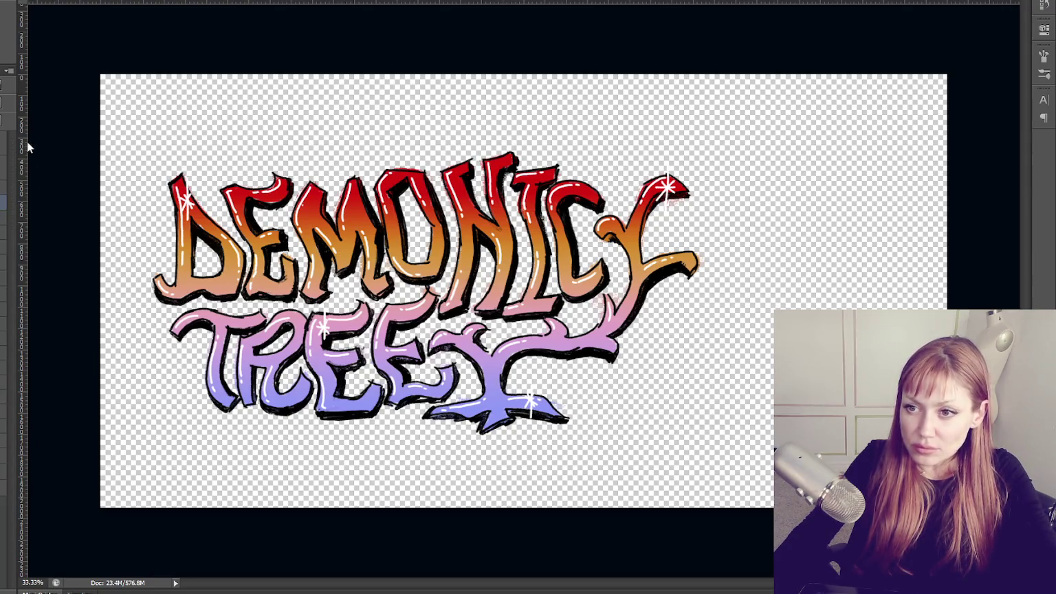
{"action": "key", "text": "F5"}
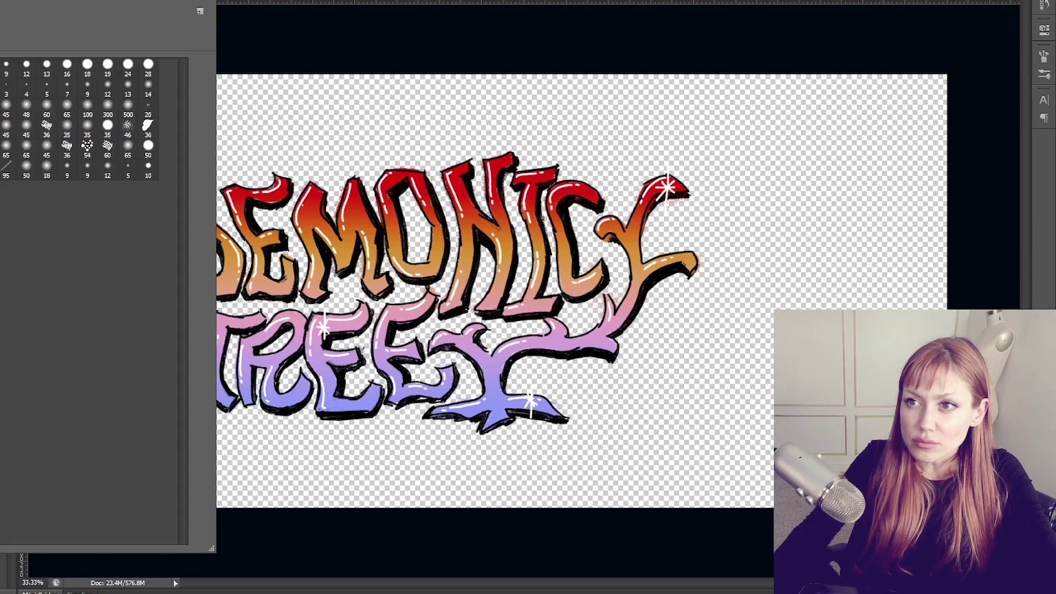
{"action": "key", "text": "F5"}
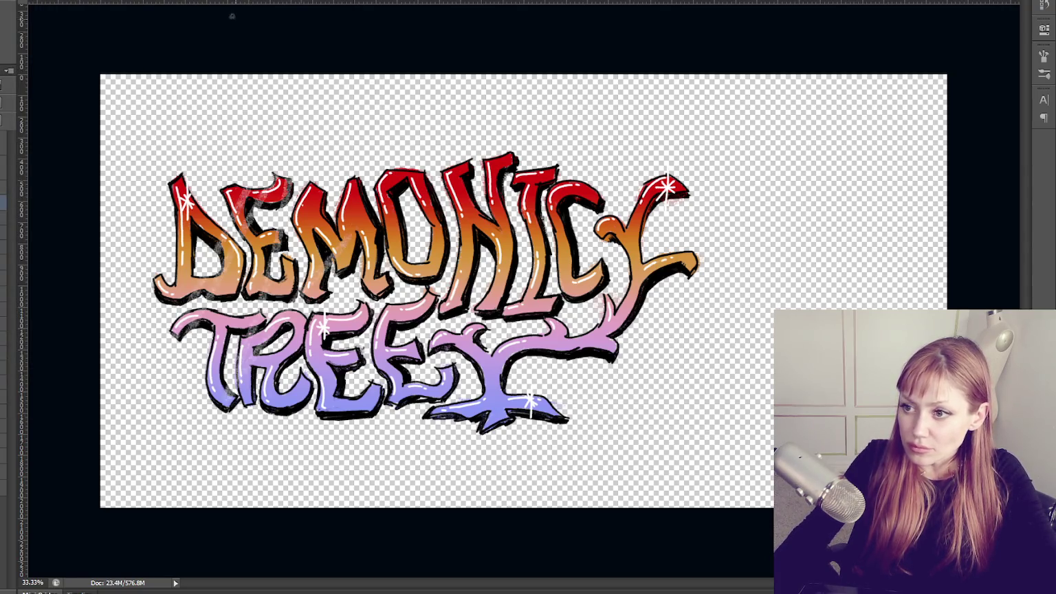
{"action": "key", "text": "F5"}
{"action": "key", "text": "F5"}
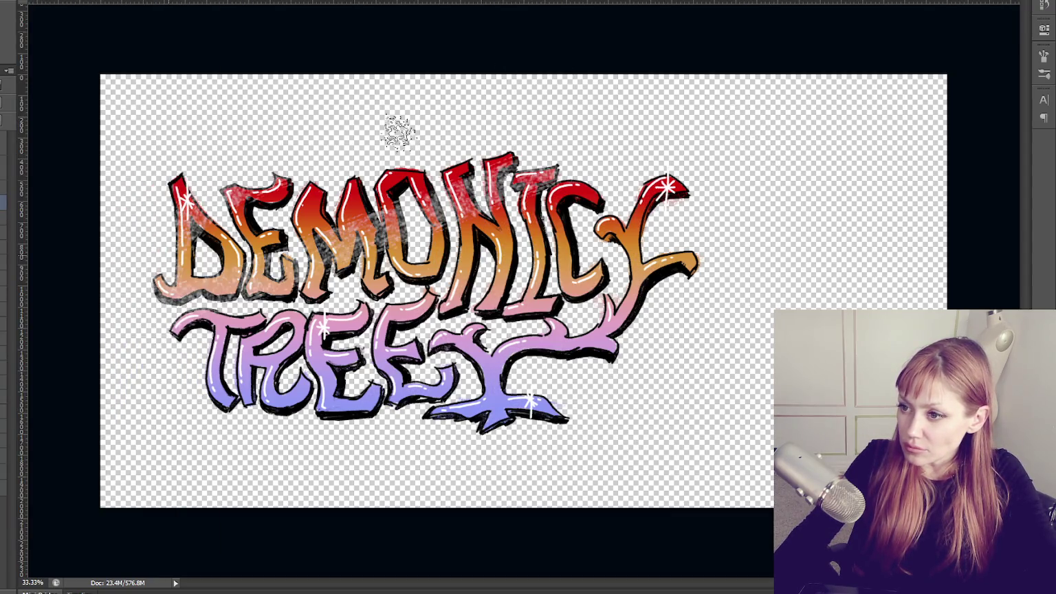
{"action": "mouse_move", "coordinate": [176, 153]}
{"action": "left_mouse_down"}
{"action": "mouse_move", "coordinate": [219, 436]}
{"action": "mouse_move", "coordinate": [549, 117]}
{"action": "mouse_move", "coordinate": [471, 131]}
{"action": "mouse_move", "coordinate": [353, 452]}
{"action": "mouse_move", "coordinate": [620, 438]}
{"action": "left_mouse_up"}
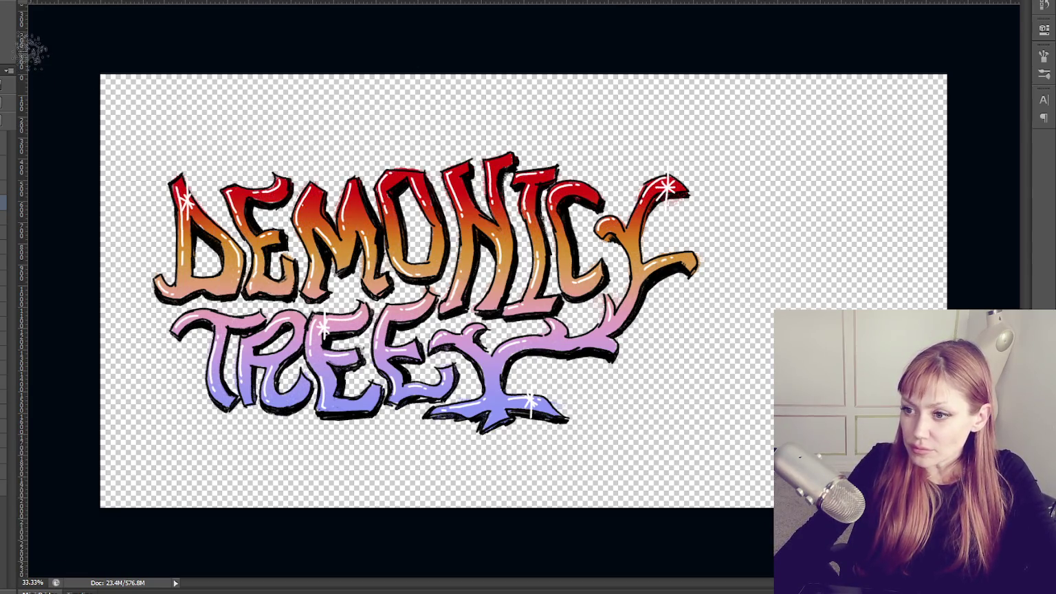
{"action": "left_click_drag", "start_coordinate": [198, 141], "coordinate": [241, 382]}
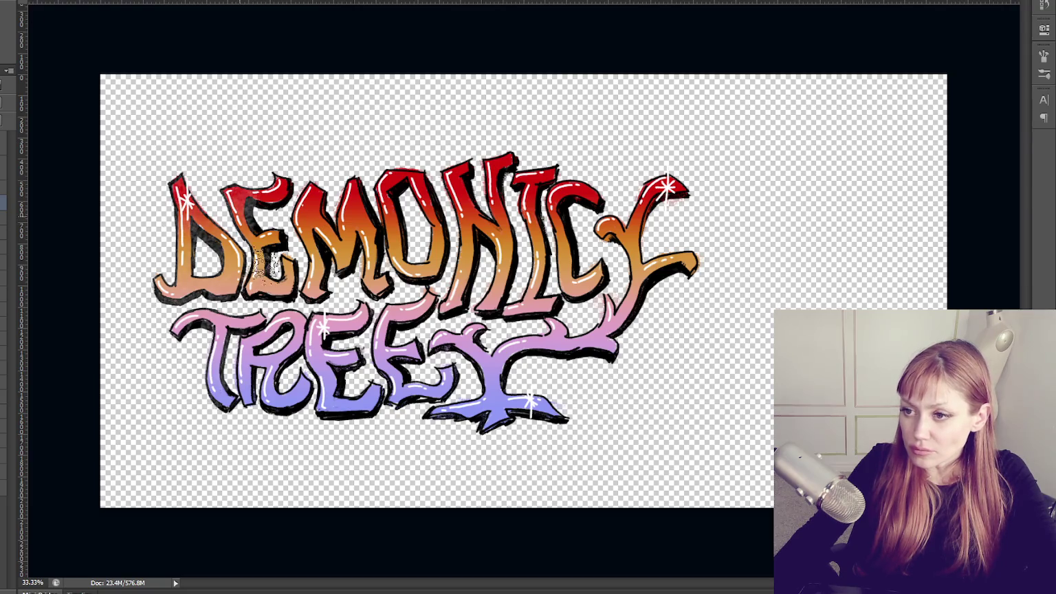
{"action": "left_click_drag", "start_coordinate": [75, 377], "coordinate": [717, 276]}
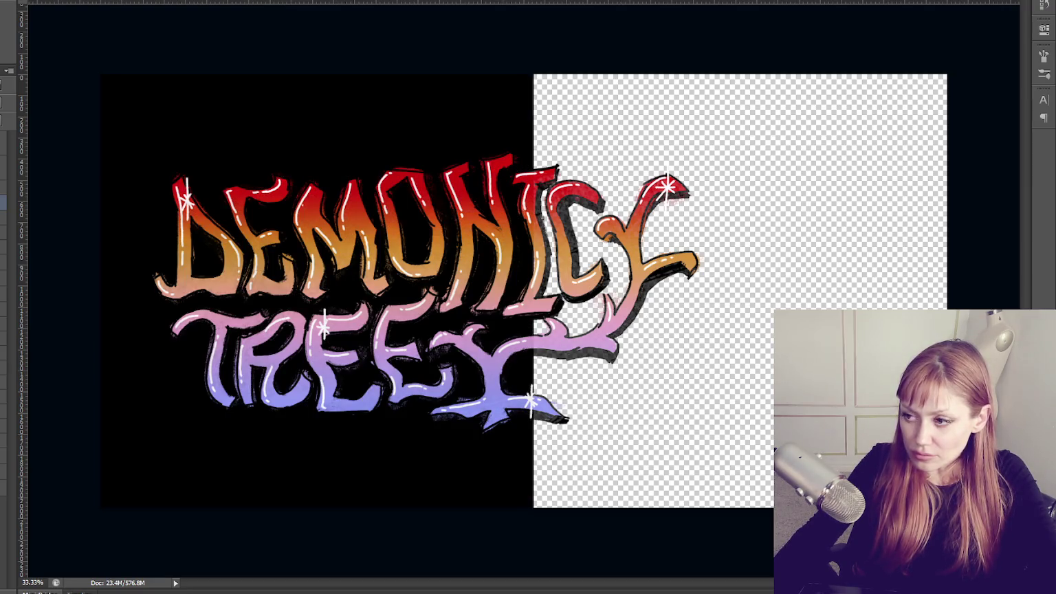
Scale and squash the lettering to about 1955 × 1128 px in the left black area, then open Canvas Size.
{"action": "key", "text": "ctrl+t"}
{"action": "key", "text": "Escape"}
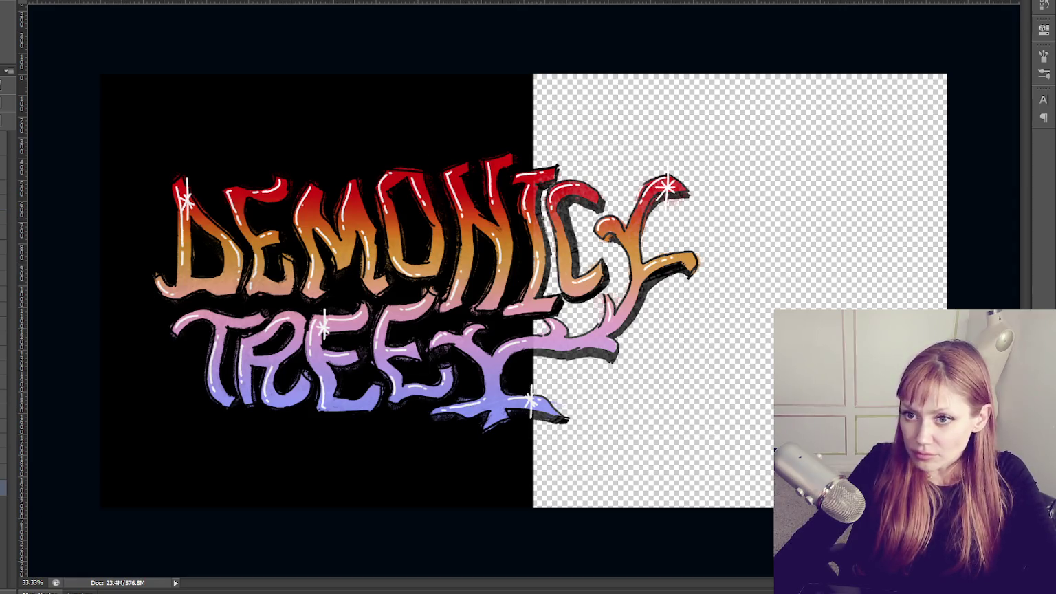
{"action": "key", "text": "ctrl+t"}
{"action": "mouse_move", "coordinate": [700, 294]}
{"action": "left_mouse_down"}
{"action": "mouse_move", "coordinate": [617, 306]}
{"action": "mouse_move", "coordinate": [638, 303]}
{"action": "left_mouse_up"}
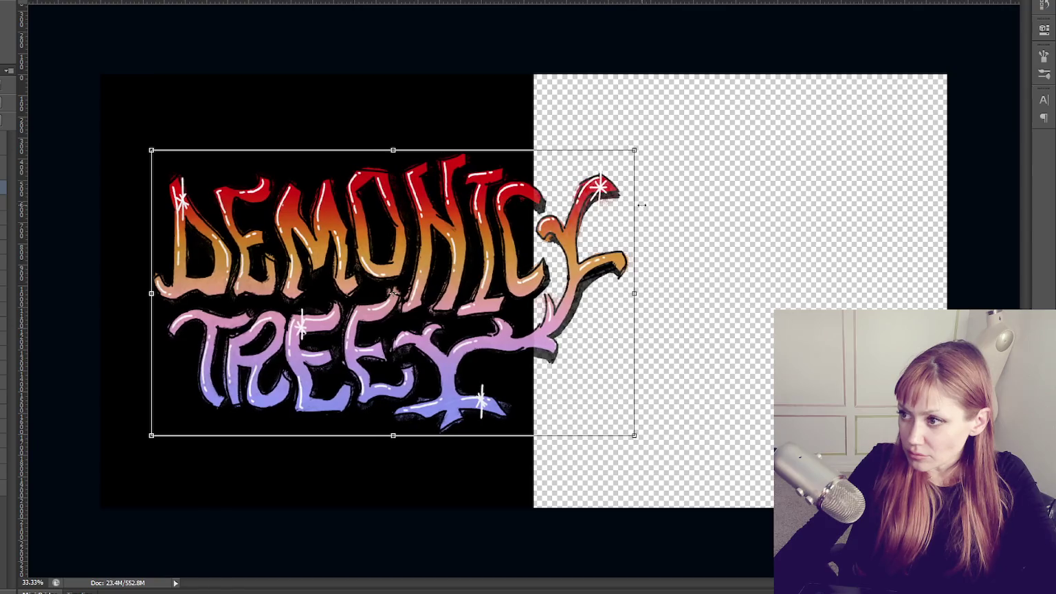
{"action": "left_click_drag", "start_coordinate": [634, 149], "coordinate": [588, 185]}
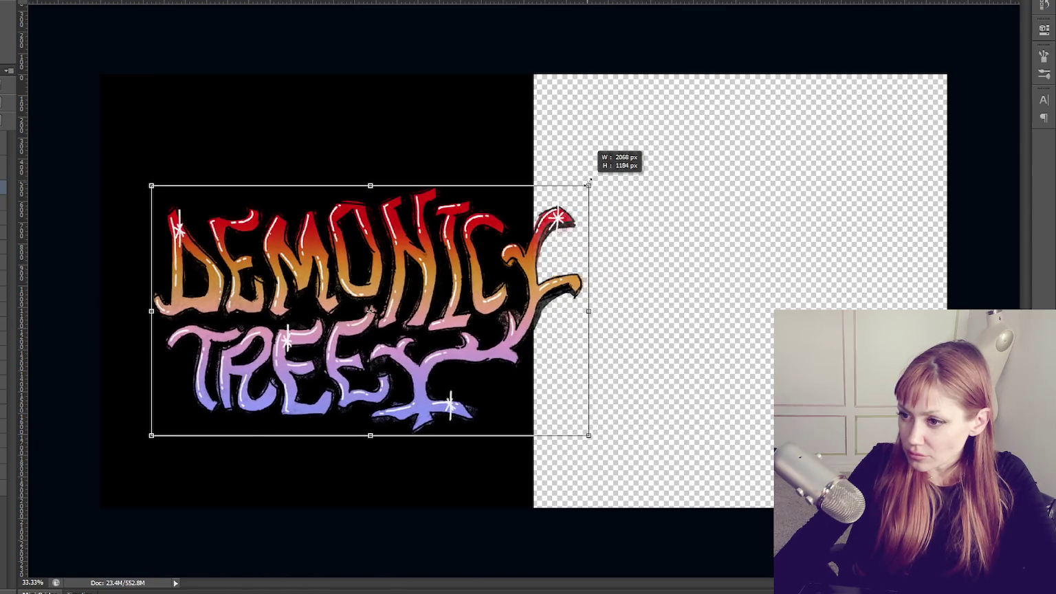
{"action": "left_click_drag", "start_coordinate": [424, 276], "coordinate": [379, 263]}
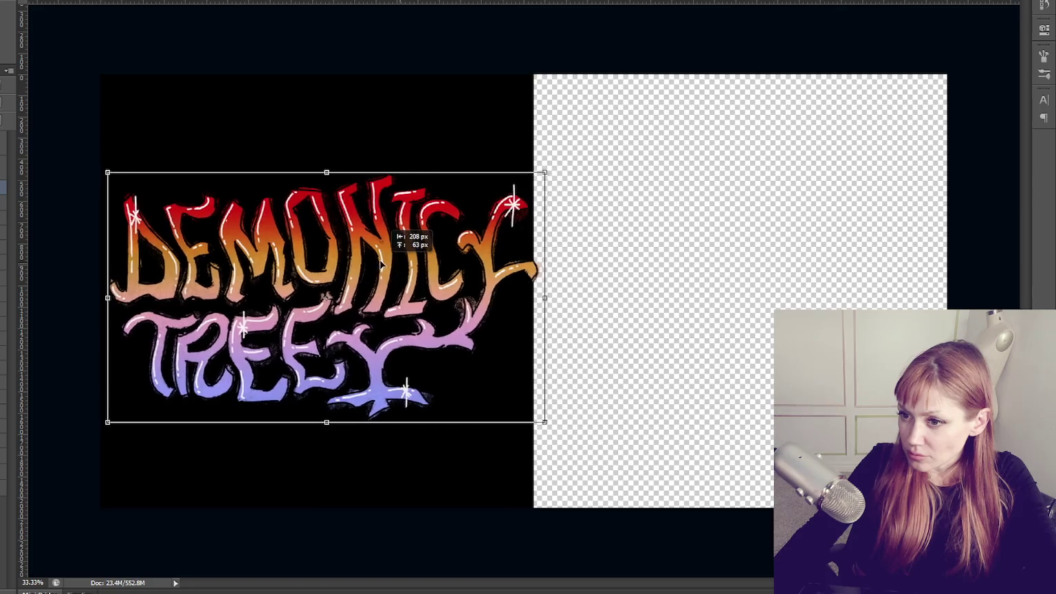
{"action": "left_click_drag", "start_coordinate": [543, 295], "coordinate": [521, 297]}
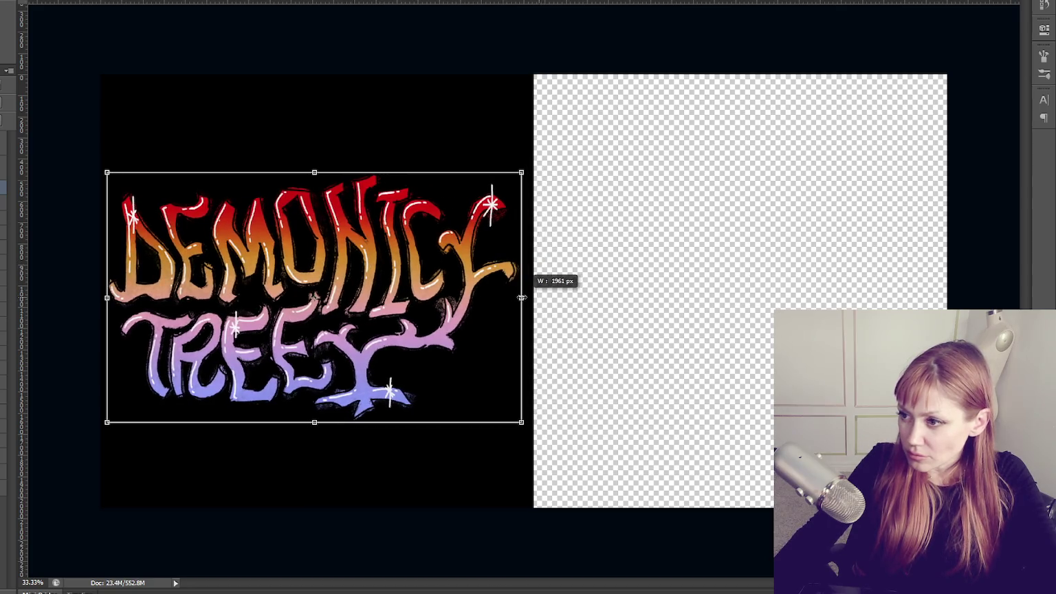
{"action": "left_click_drag", "start_coordinate": [523, 176], "coordinate": [522, 186]}
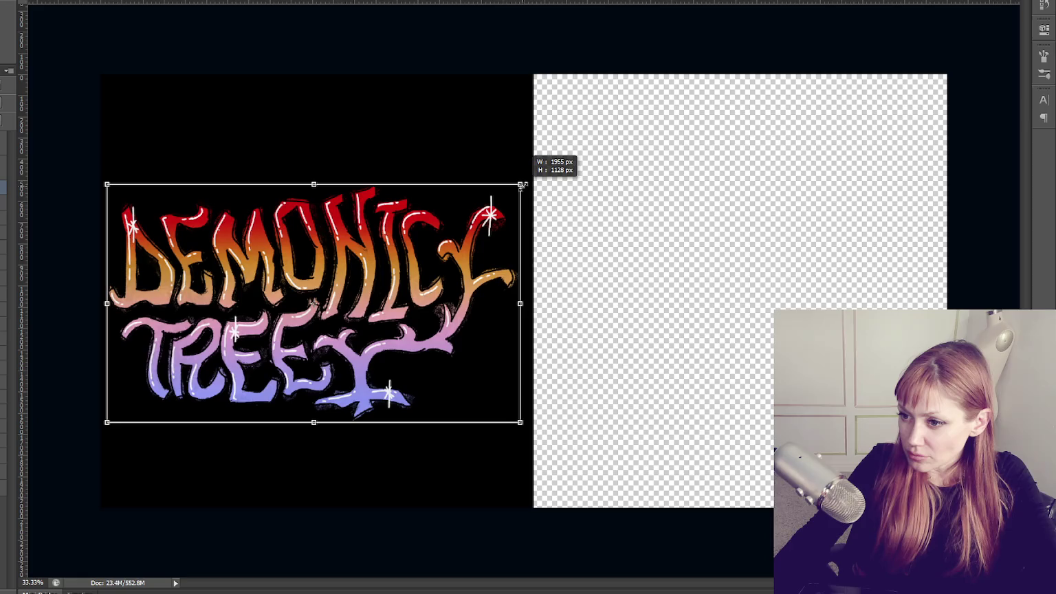
{"action": "key", "text": "Return"}
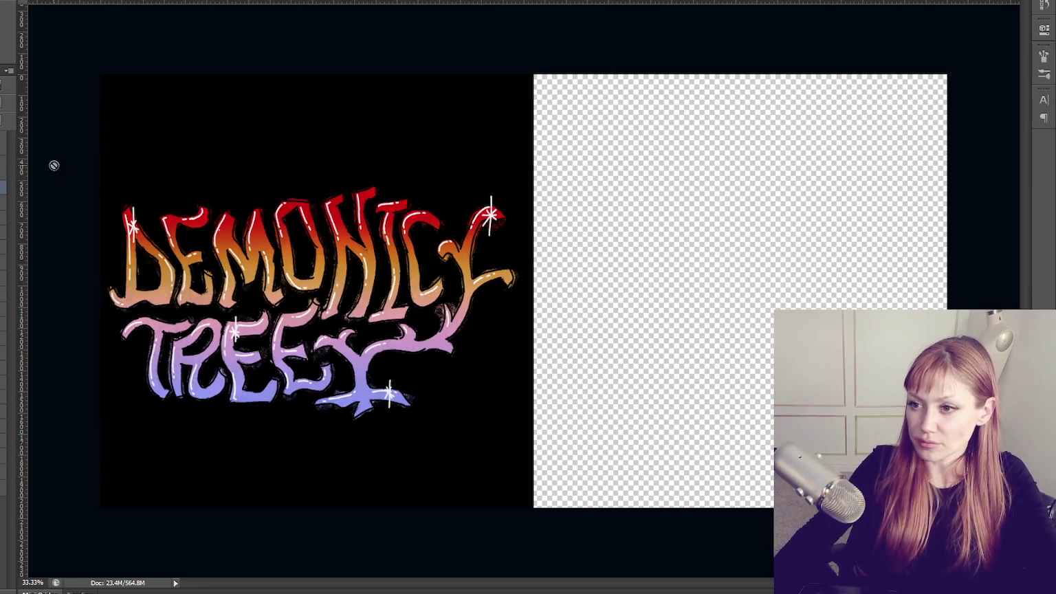
{"action": "key", "text": "ctrl+alt+c"}
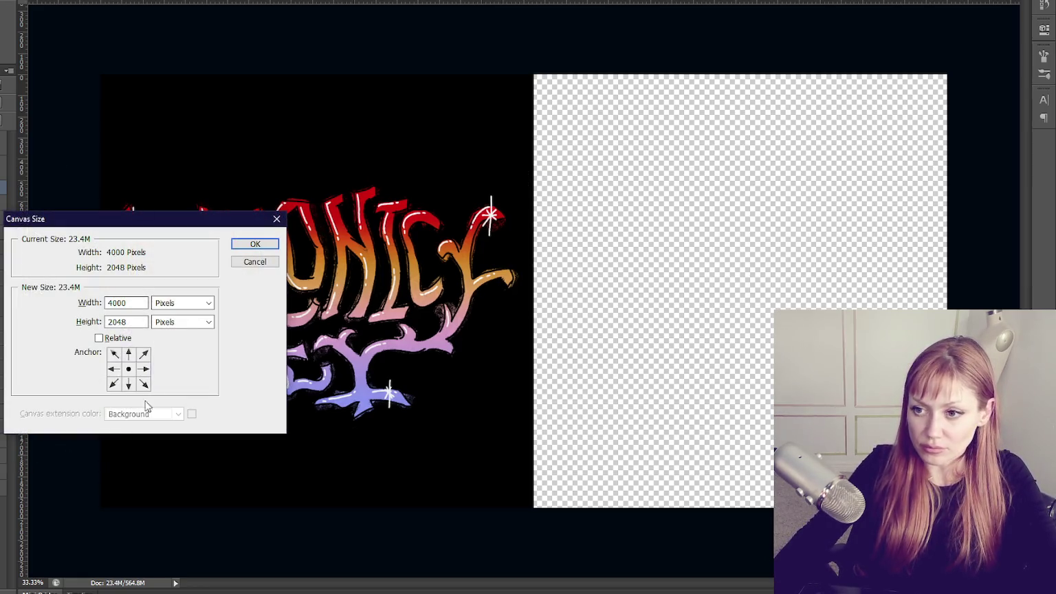
Set the canvas width to 2048 px anchored left, accepting the crop of the right side.
{"action": "left_click", "coordinate": [114, 369]}
{"action": "double_click", "coordinate": [126, 322]}
{"action": "double_click", "coordinate": [126, 303]}
{"action": "type", "text": "2048"}
{"action": "left_click", "coordinate": [254, 244]}
{"action": "left_click", "coordinate": [406, 193]}
{"action": "left_click", "coordinate": [418, 192]}
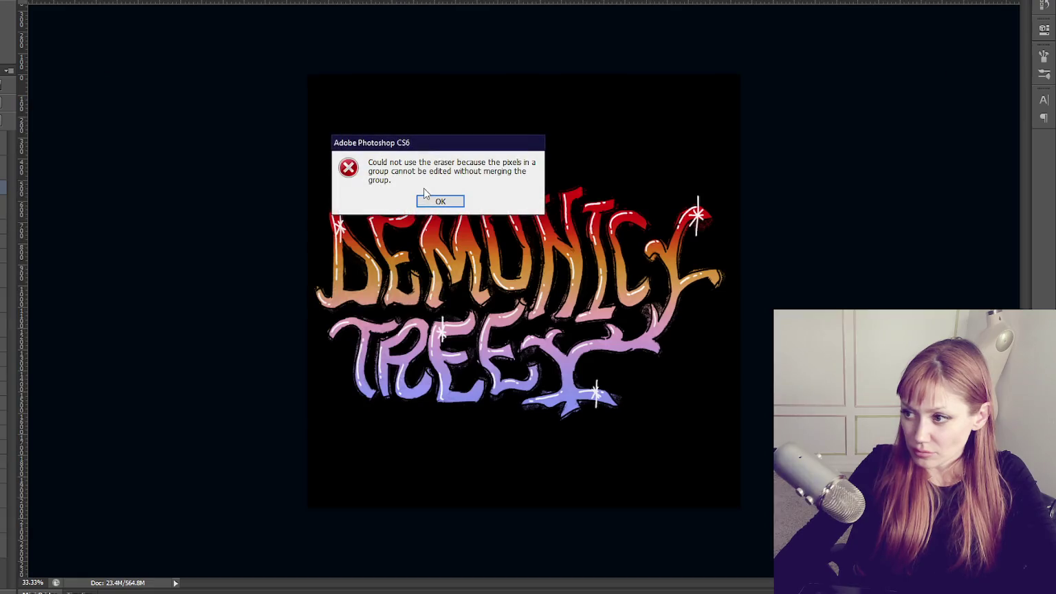
{"action": "left_click", "coordinate": [441, 200]}
Reposition the lettering to the left and hide the backdrop to reveal transparency.
{"action": "left_click_drag", "start_coordinate": [452, 267], "coordinate": [462, 267]}
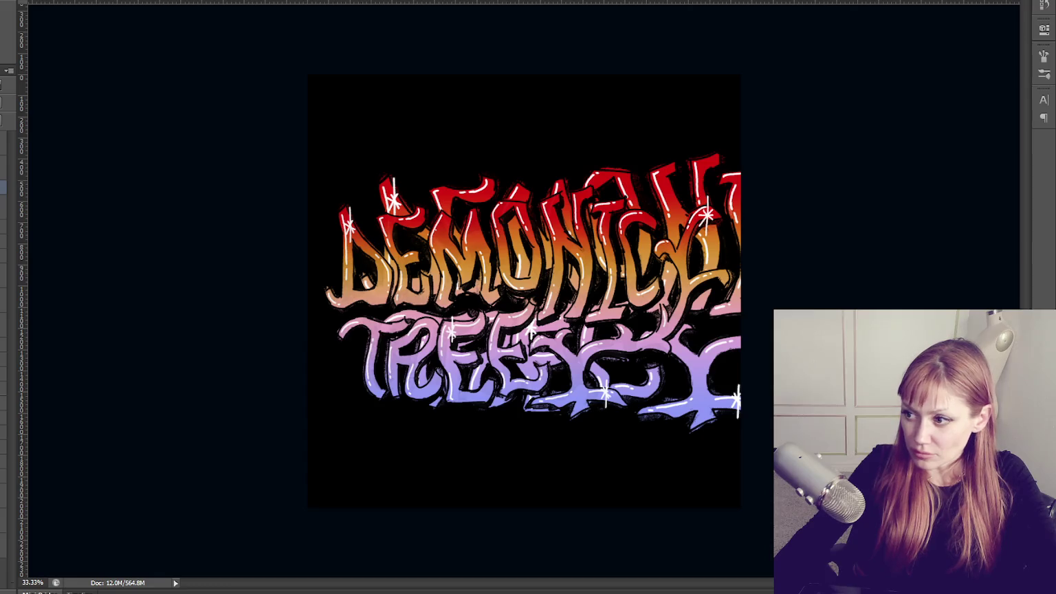
{"action": "key", "text": "ctrl+t"}
{"action": "left_click_drag", "start_coordinate": [625, 332], "coordinate": [460, 352]}
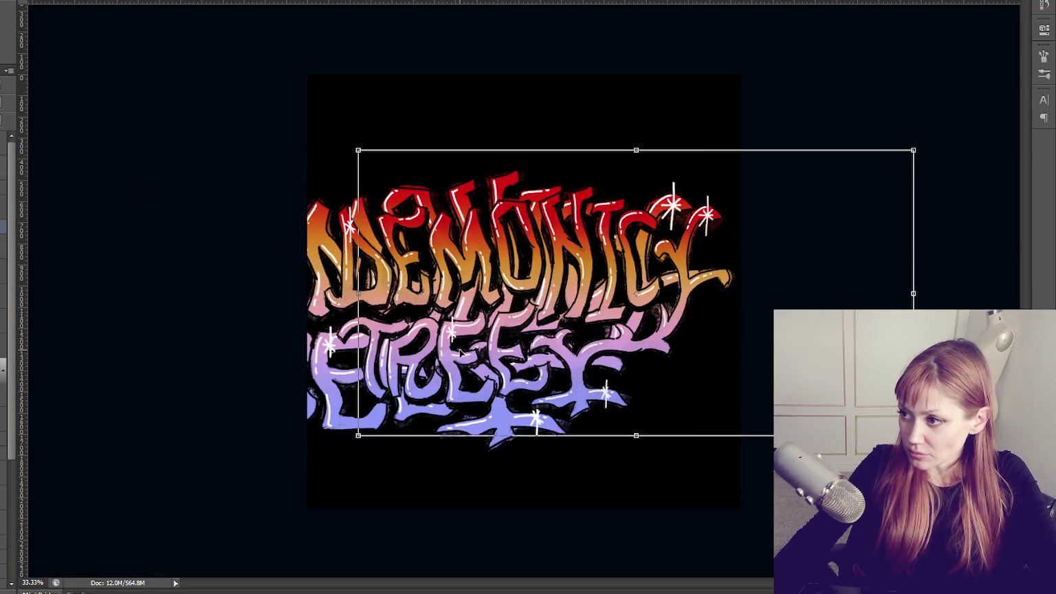
{"action": "key", "text": "Return"}
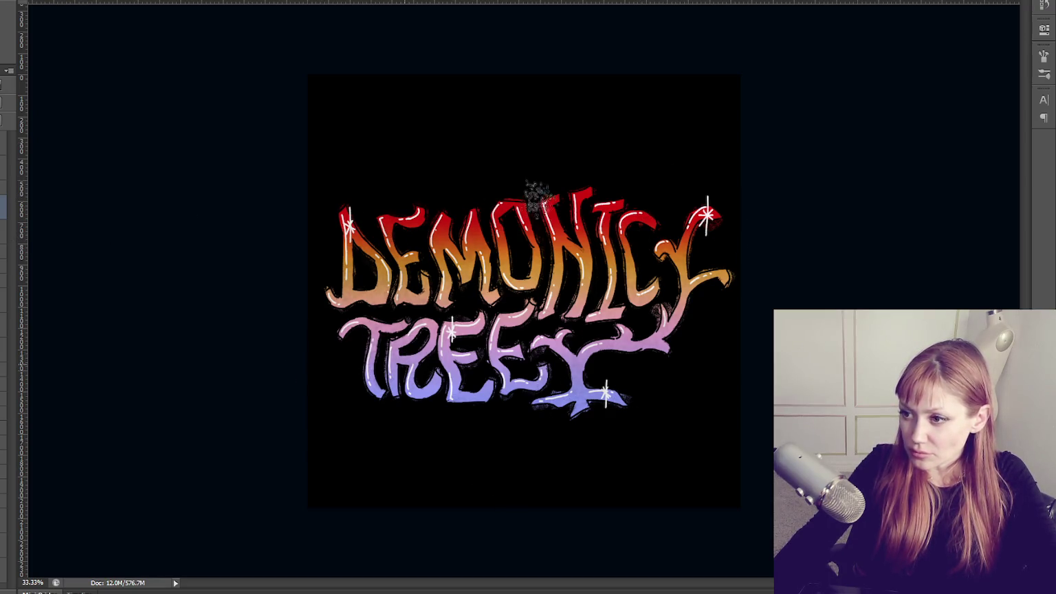
{"action": "key", "text": "ctrl+BackSpace"}
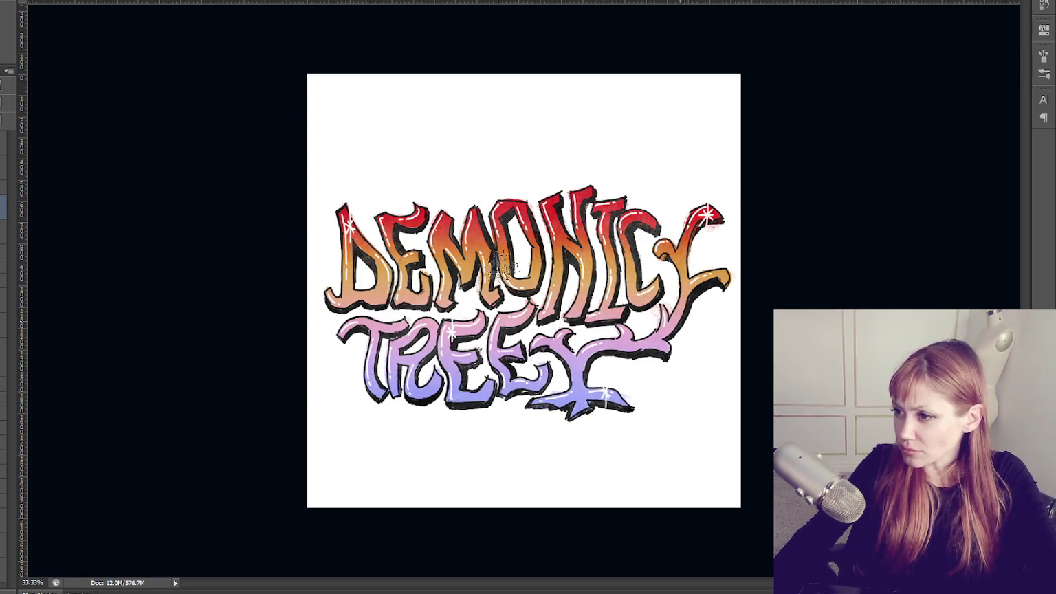
{"action": "key", "text": "ctrl+comma"}
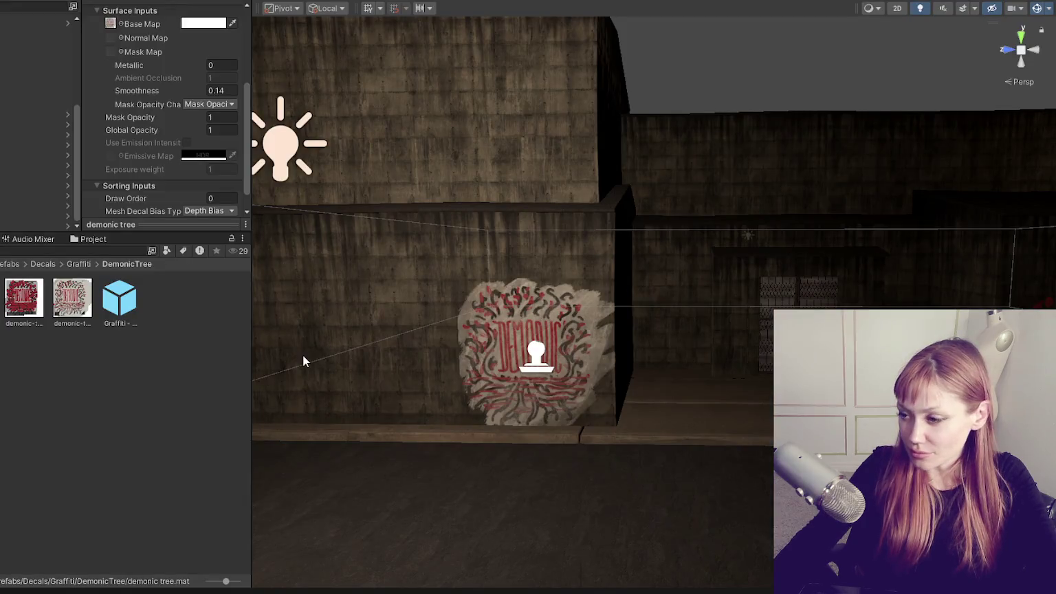
Assign the new lettering texture as the Base Map of the demonic tree decal material.
{"action": "left_click", "coordinate": [543, 371]}
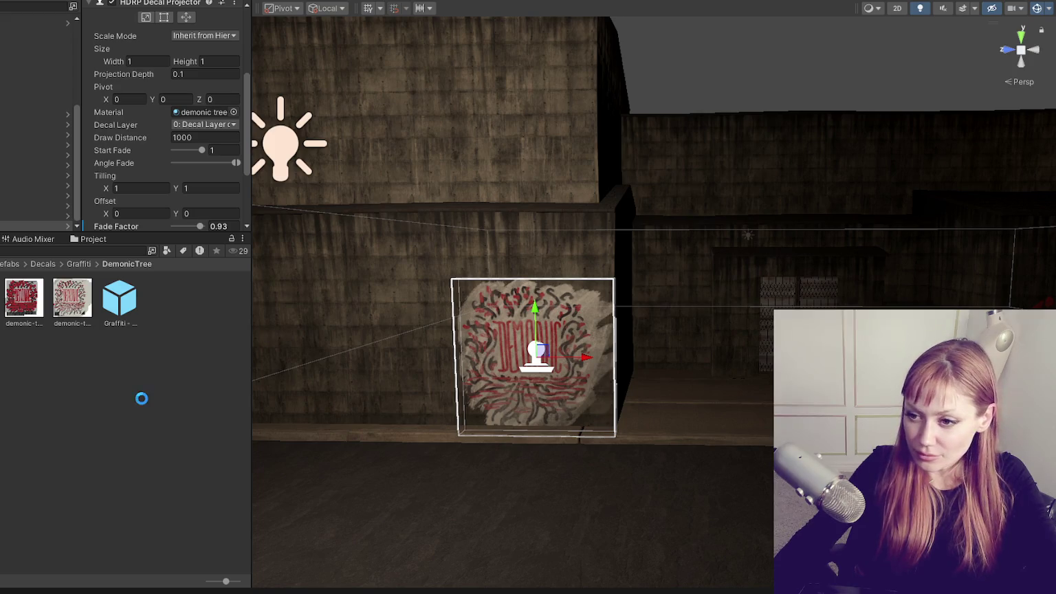
{"action": "double_click", "coordinate": [204, 112]}
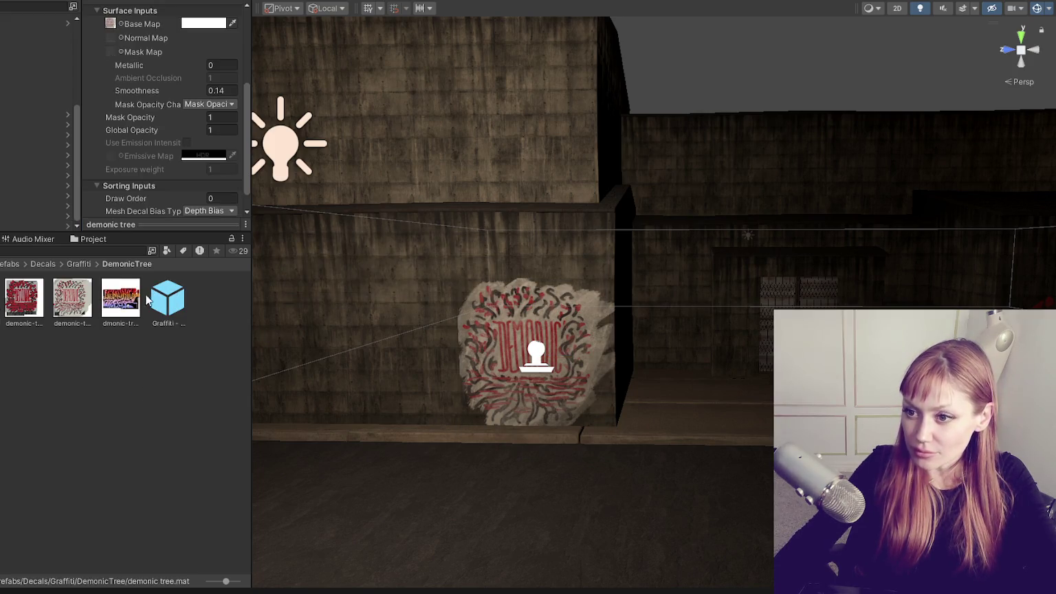
{"action": "left_click_drag", "start_coordinate": [124, 303], "coordinate": [110, 4]}
{"action": "left_click_drag", "start_coordinate": [110, 163], "coordinate": [111, 160]}
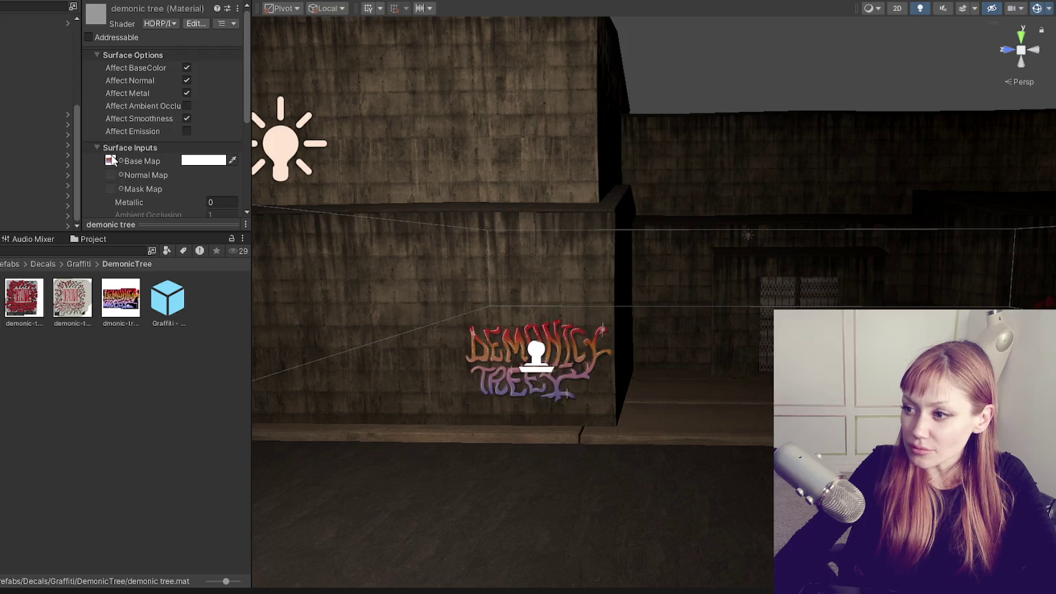
Resize, move and tilt the decal on the wall to about 5.82 × 4.73 with a 1.08° tilt.
{"action": "left_click", "coordinate": [548, 369]}
{"action": "mouse_move", "coordinate": [548, 369]}
{"action": "left_mouse_down"}
{"action": "mouse_move", "coordinate": [494, 371]}
{"action": "mouse_move", "coordinate": [508, 372]}
{"action": "left_mouse_up"}
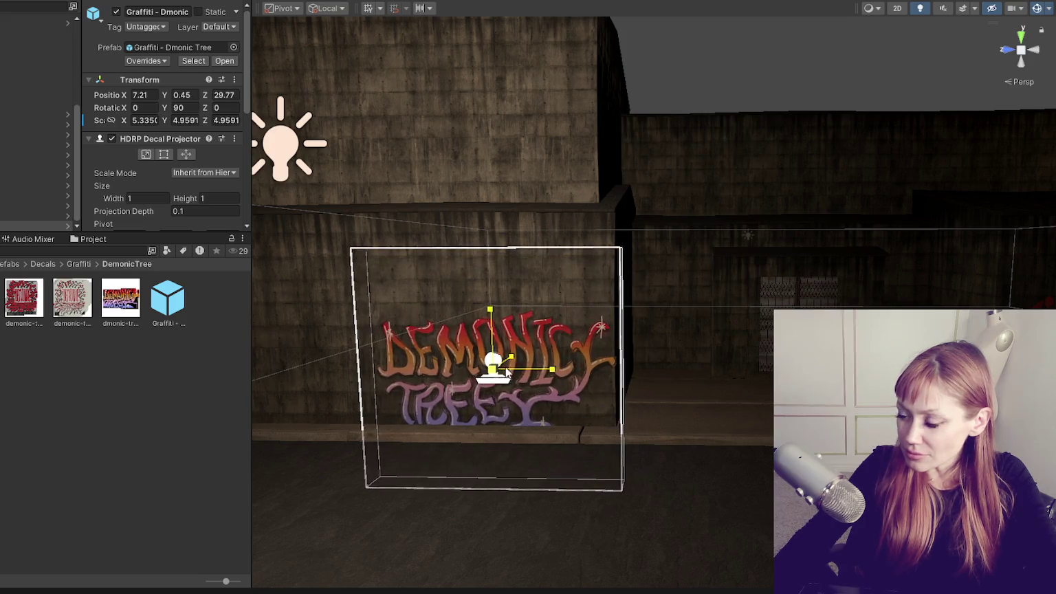
{"action": "mouse_move", "coordinate": [492, 328]}
{"action": "left_mouse_down"}
{"action": "mouse_move", "coordinate": [493, 358]}
{"action": "mouse_move", "coordinate": [495, 322]}
{"action": "left_mouse_up"}
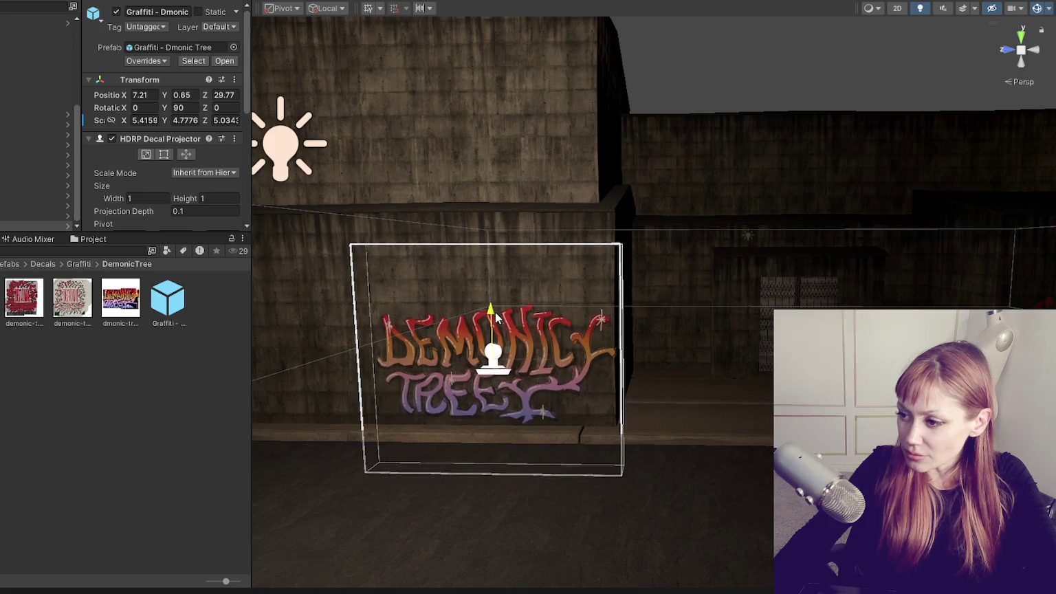
{"action": "left_click_drag", "start_coordinate": [507, 358], "coordinate": [457, 357]}
{"action": "key", "text": "e"}
{"action": "left_click_drag", "start_coordinate": [496, 321], "coordinate": [490, 328]}
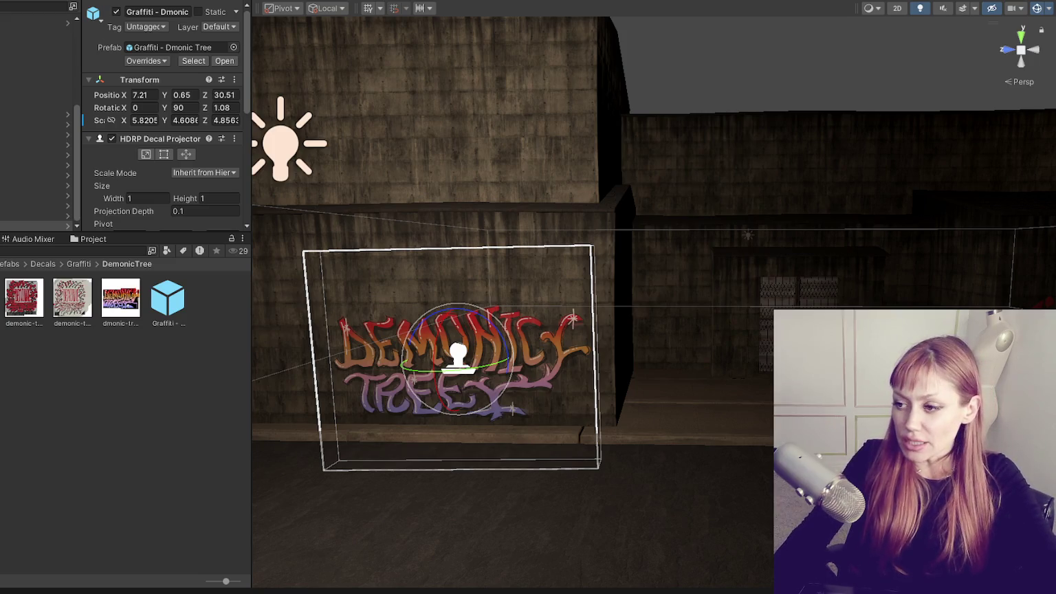
{"action": "key", "text": "r"}
{"action": "left_click_drag", "start_coordinate": [456, 323], "coordinate": [455, 322]}
{"action": "key", "text": "w"}
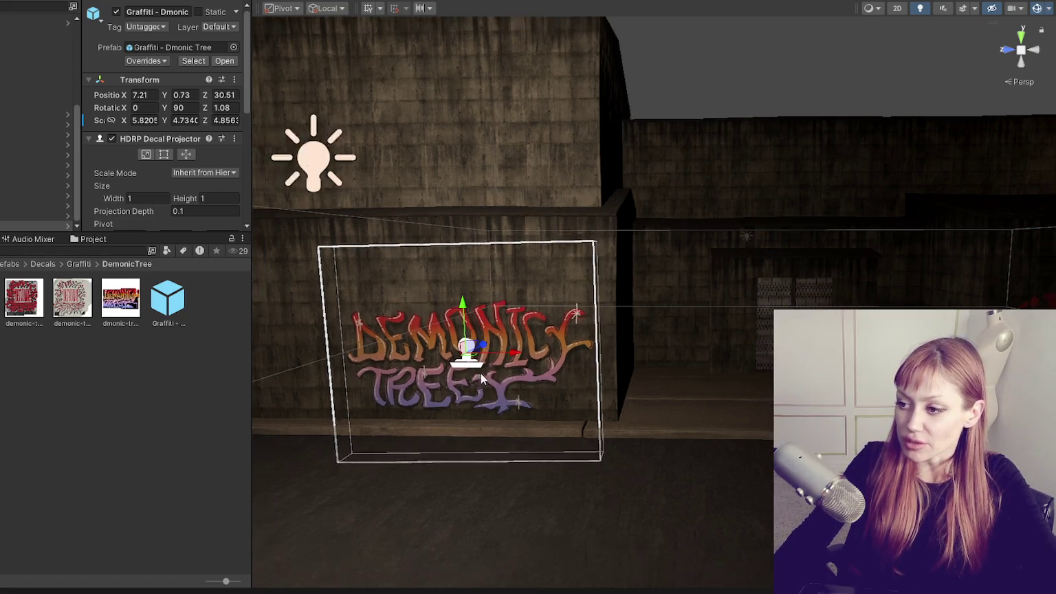
{"action": "scroll", "coordinate": [480, 373], "scroll_direction": "down", "scroll_amount": 3}
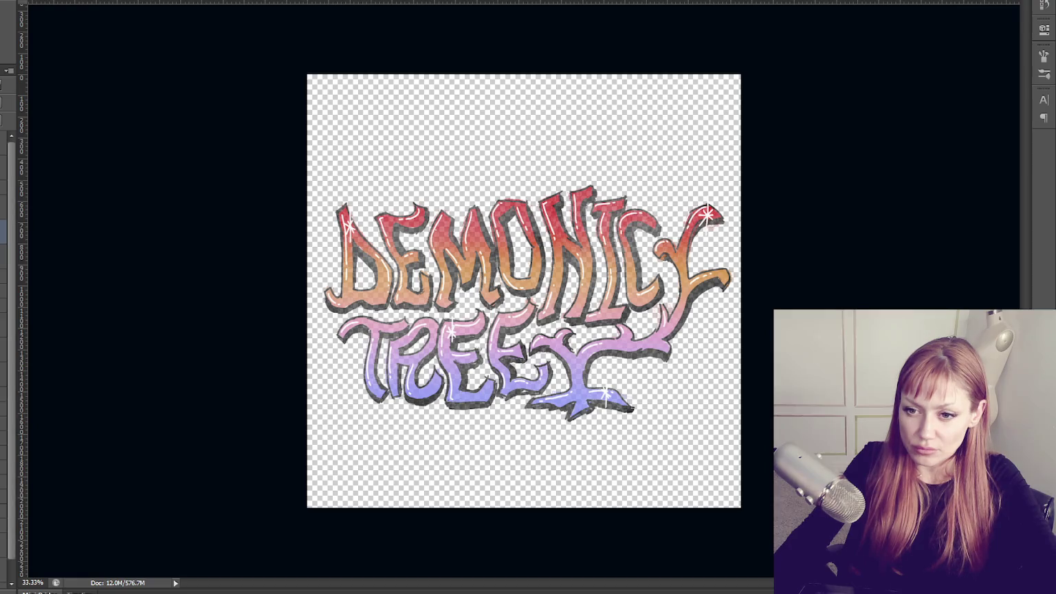
Set the foreground colour to dark teal #376c6f.
{"action": "left_click", "coordinate": [329, 372]}
{"action": "left_click", "coordinate": [476, 347]}
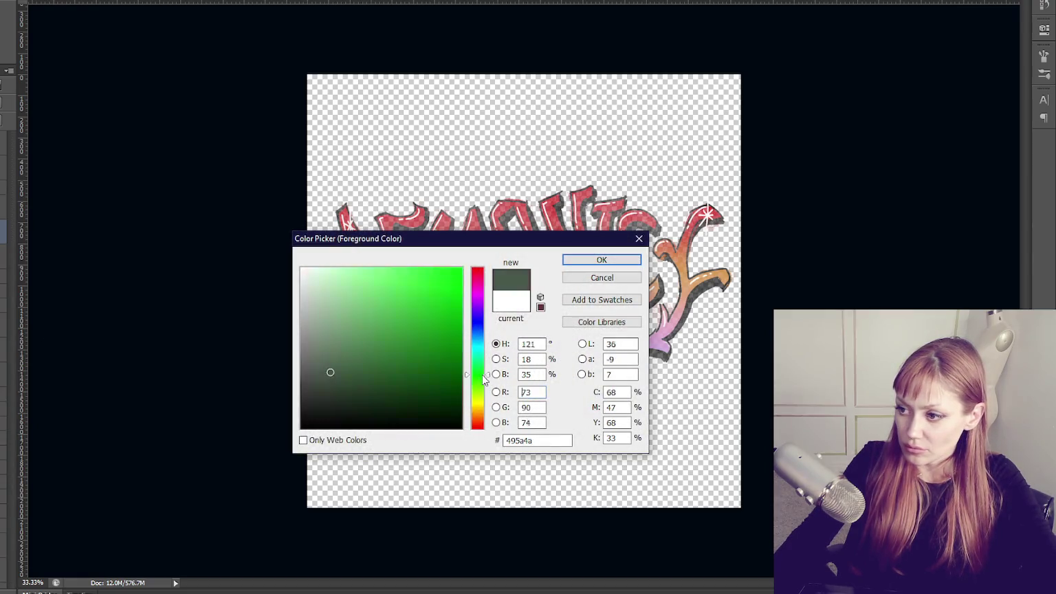
{"action": "left_click", "coordinate": [383, 358]}
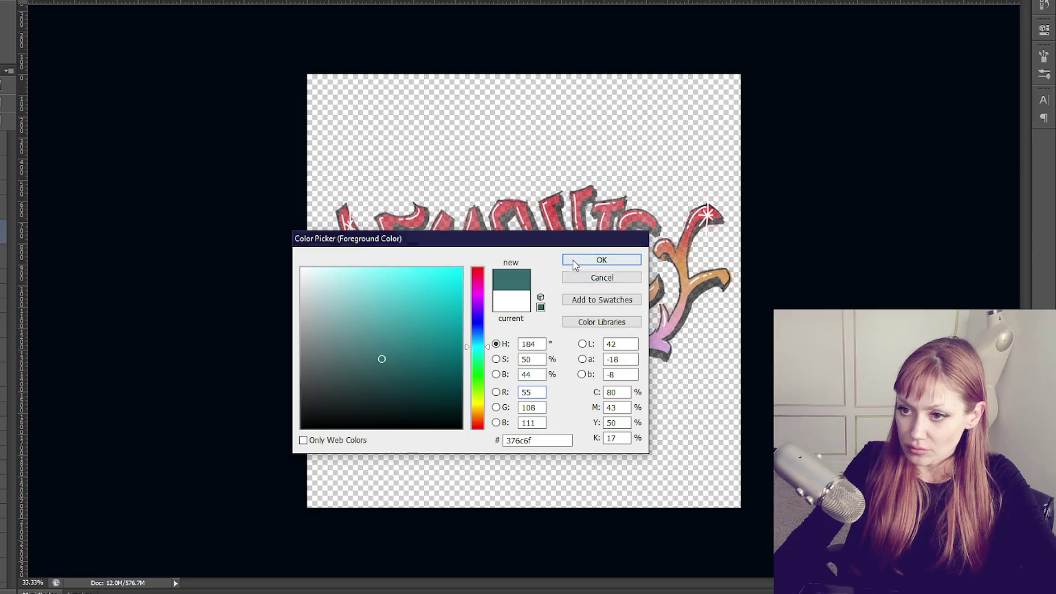
{"action": "left_click", "coordinate": [568, 260]}
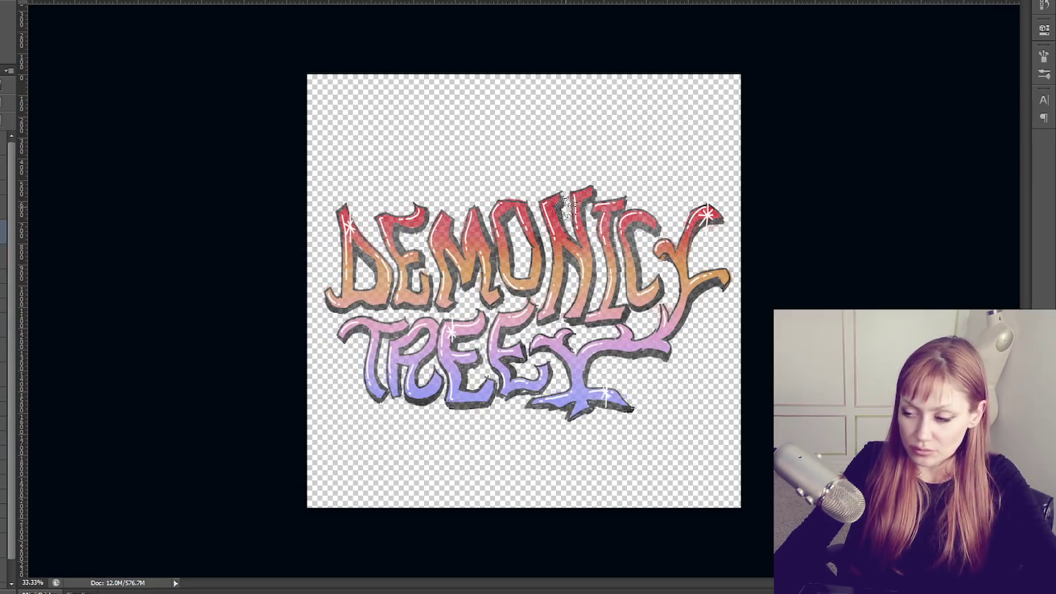
Paint broad teal strokes behind the lettering, covering its top, left and lower-right areas.
{"action": "mouse_move", "coordinate": [447, 207]}
{"action": "left_mouse_down"}
{"action": "mouse_move", "coordinate": [482, 344]}
{"action": "mouse_move", "coordinate": [735, 227]}
{"action": "mouse_move", "coordinate": [550, 423]}
{"action": "mouse_move", "coordinate": [377, 441]}
{"action": "mouse_move", "coordinate": [412, 275]}
{"action": "mouse_move", "coordinate": [357, 344]}
{"action": "mouse_move", "coordinate": [386, 223]}
{"action": "mouse_move", "coordinate": [351, 227]}
{"action": "mouse_move", "coordinate": [646, 192]}
{"action": "mouse_move", "coordinate": [653, 378]}
{"action": "mouse_move", "coordinate": [697, 302]}
{"action": "mouse_move", "coordinate": [639, 413]}
{"action": "mouse_move", "coordinate": [467, 440]}
{"action": "left_mouse_up"}
{"action": "mouse_move", "coordinate": [729, 268]}
{"action": "left_mouse_down"}
{"action": "mouse_move", "coordinate": [715, 213]}
{"action": "mouse_move", "coordinate": [760, 201]}
{"action": "left_mouse_up"}
{"action": "left_click_drag", "start_coordinate": [580, 187], "coordinate": [311, 210]}
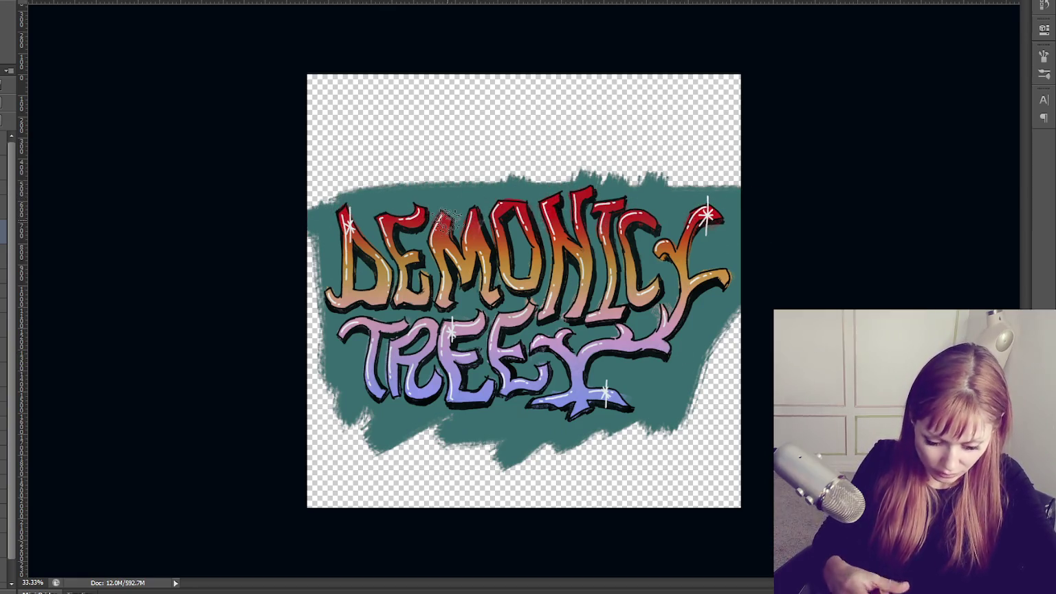
Fill more teal beside the D, then erase the teal backdrop's edges into a rough outline.
{"action": "left_click_drag", "start_coordinate": [320, 292], "coordinate": [313, 365]}
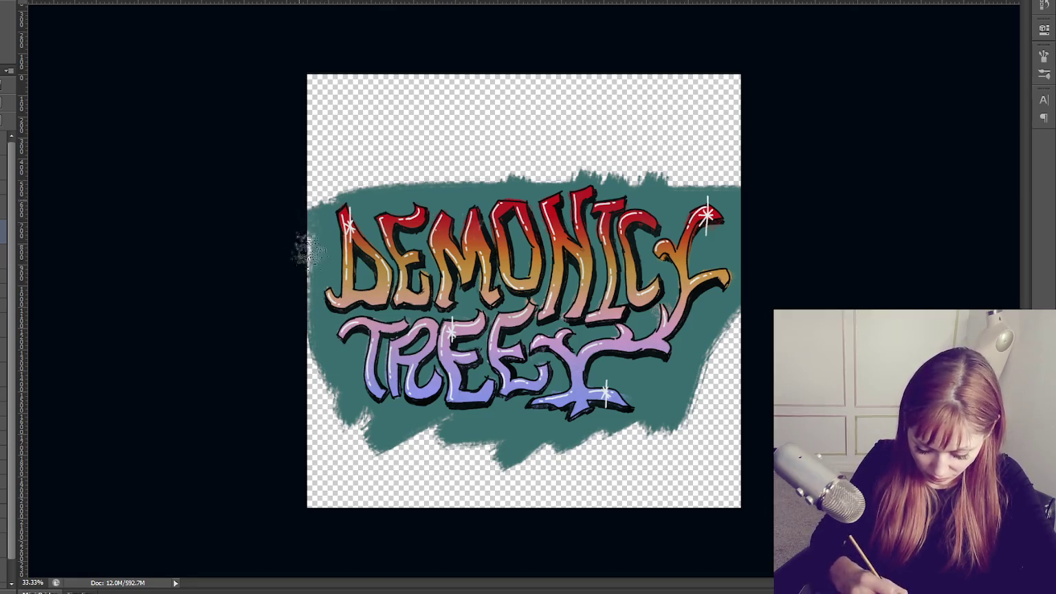
{"action": "left_click_drag", "start_coordinate": [295, 210], "coordinate": [313, 268]}
{"action": "key", "text": "F5"}
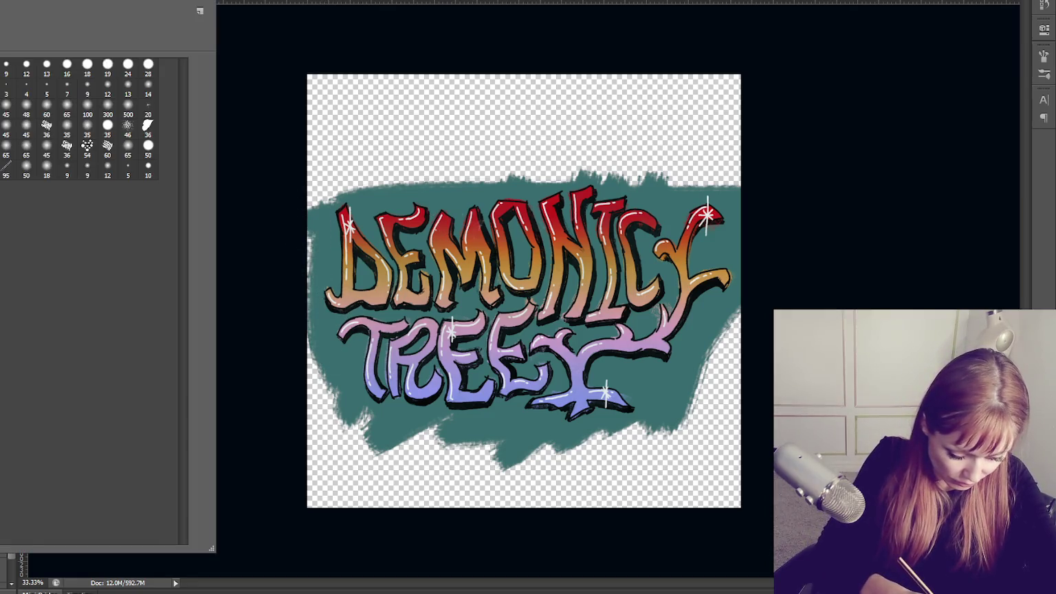
{"action": "key", "text": "F5"}
{"action": "left_click_drag", "start_coordinate": [302, 219], "coordinate": [313, 206]}
{"action": "left_click_drag", "start_coordinate": [314, 244], "coordinate": [317, 199]}
{"action": "mouse_move", "coordinate": [303, 297]}
{"action": "left_mouse_down"}
{"action": "mouse_move", "coordinate": [316, 326]}
{"action": "mouse_move", "coordinate": [315, 385]}
{"action": "mouse_move", "coordinate": [357, 424]}
{"action": "mouse_move", "coordinate": [412, 423]}
{"action": "mouse_move", "coordinate": [391, 445]}
{"action": "mouse_move", "coordinate": [512, 430]}
{"action": "mouse_move", "coordinate": [571, 447]}
{"action": "mouse_move", "coordinate": [493, 459]}
{"action": "mouse_move", "coordinate": [702, 413]}
{"action": "left_mouse_up"}
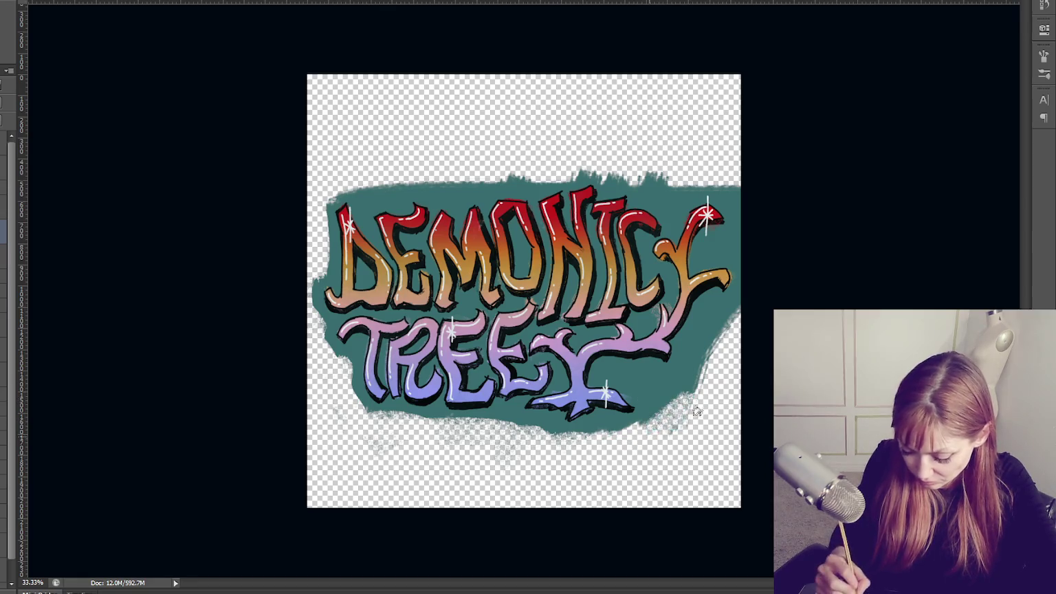
{"action": "left_click_drag", "start_coordinate": [357, 201], "coordinate": [376, 181]}
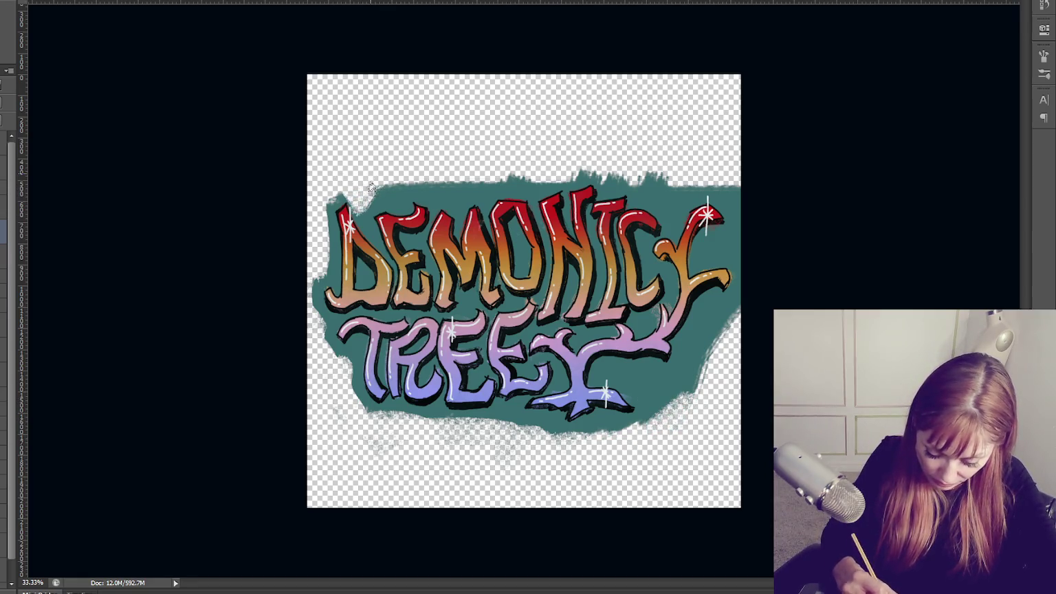
{"action": "key", "text": "ctrl+alt+z"}
{"action": "key", "text": "ctrl+alt+z"}
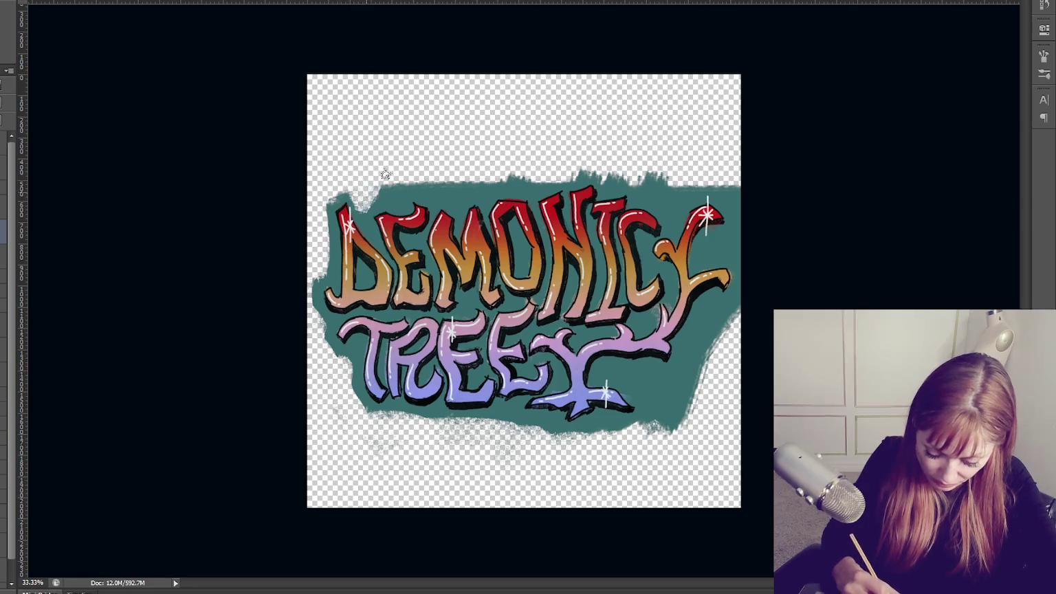
{"action": "left_click_drag", "start_coordinate": [420, 179], "coordinate": [469, 185]}
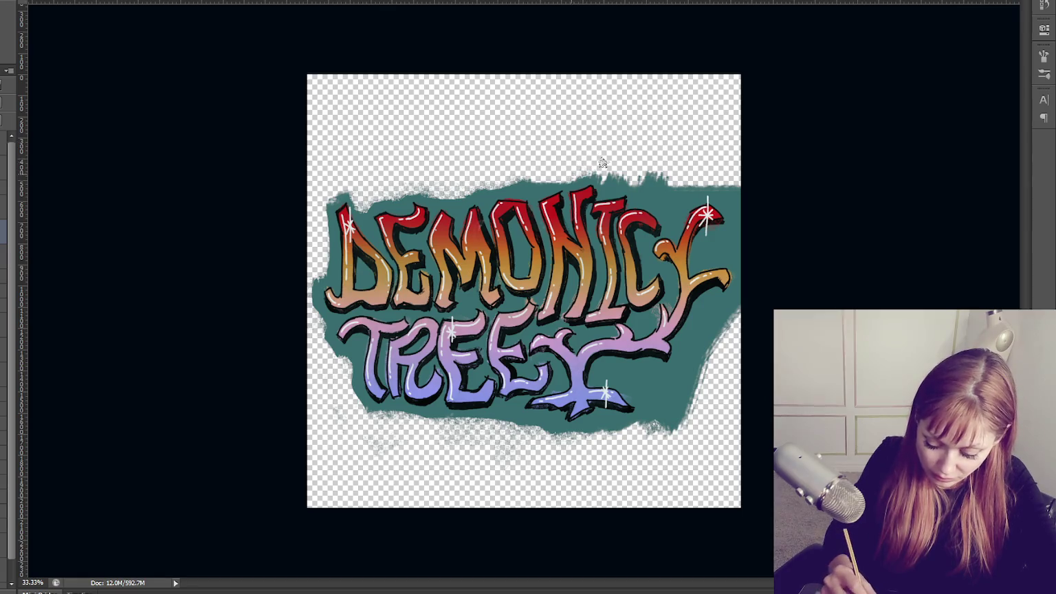
{"action": "mouse_move", "coordinate": [626, 177]}
{"action": "left_mouse_down"}
{"action": "mouse_move", "coordinate": [663, 177]}
{"action": "mouse_move", "coordinate": [681, 203]}
{"action": "left_mouse_up"}
{"action": "mouse_move", "coordinate": [653, 409]}
{"action": "left_mouse_down"}
{"action": "mouse_move", "coordinate": [736, 332]}
{"action": "mouse_move", "coordinate": [653, 427]}
{"action": "mouse_move", "coordinate": [639, 389]}
{"action": "mouse_move", "coordinate": [722, 338]}
{"action": "mouse_move", "coordinate": [688, 323]}
{"action": "mouse_move", "coordinate": [651, 433]}
{"action": "left_mouse_up"}
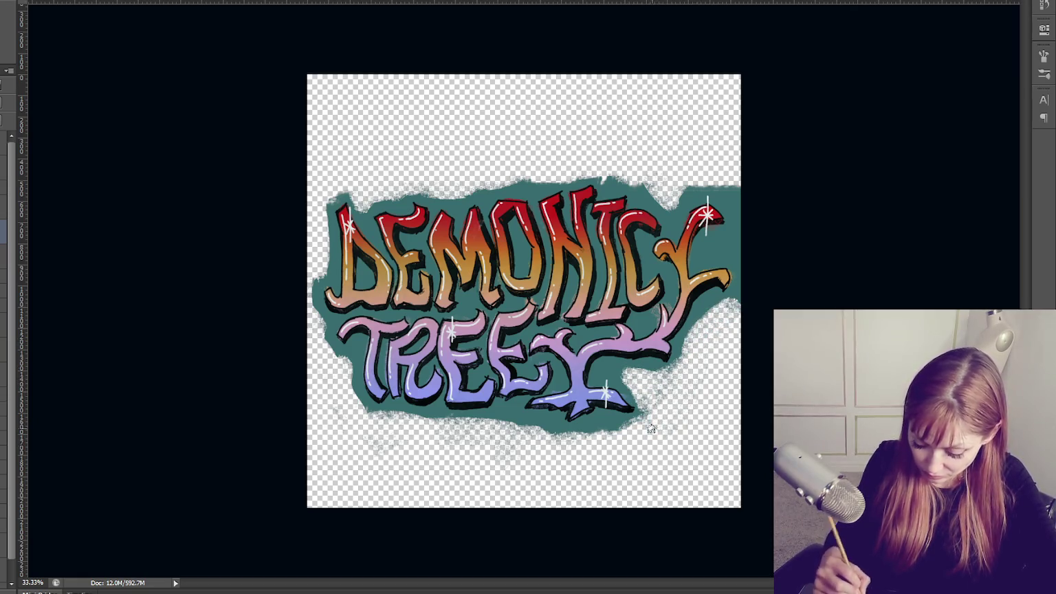
Spray light speckles around the lettering and over the teal on the right with a spatter brush.
{"action": "mouse_move", "coordinate": [316, 207]}
{"action": "left_mouse_down"}
{"action": "mouse_move", "coordinate": [426, 344]}
{"action": "mouse_move", "coordinate": [502, 383]}
{"action": "left_mouse_up"}
{"action": "key", "text": "ctrl+z"}
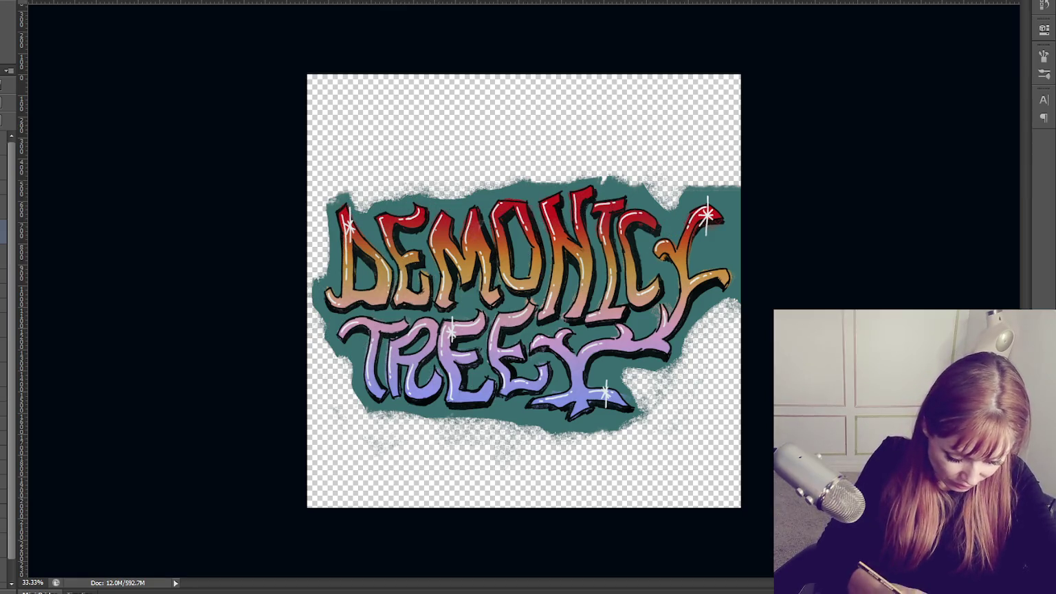
{"action": "key", "text": "F5"}
{"action": "key", "text": "F5"}
{"action": "mouse_move", "coordinate": [357, 206]}
{"action": "left_mouse_down"}
{"action": "mouse_move", "coordinate": [427, 288]}
{"action": "mouse_move", "coordinate": [592, 227]}
{"action": "left_mouse_up"}
{"action": "mouse_move", "coordinate": [485, 403]}
{"action": "left_mouse_down"}
{"action": "mouse_move", "coordinate": [660, 261]}
{"action": "mouse_move", "coordinate": [708, 427]}
{"action": "left_mouse_up"}
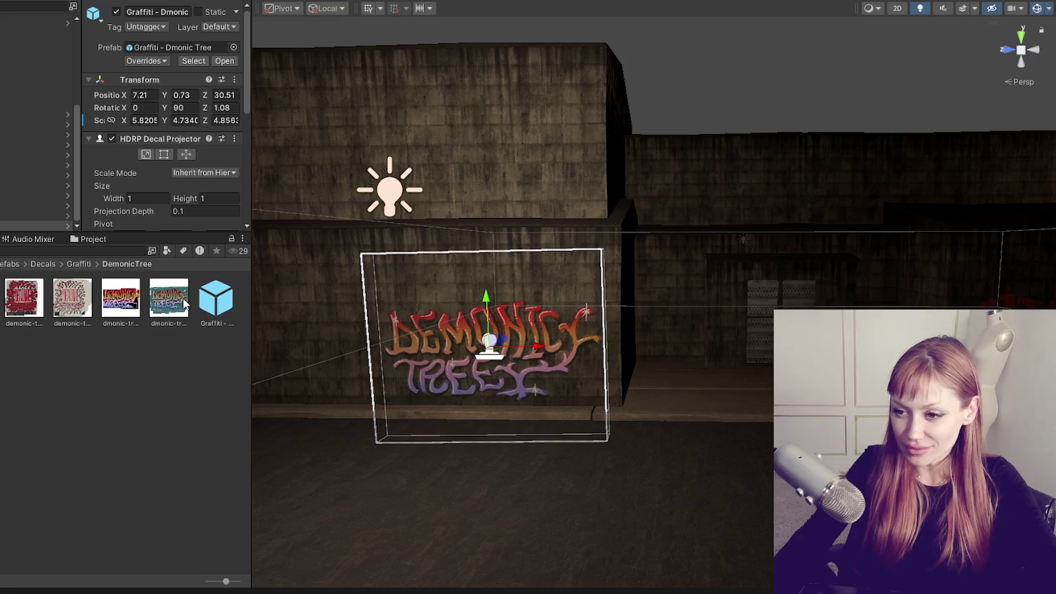
Scroll down to the new teal-backed lettering texture in the DemonicTree folder.
{"action": "scroll", "coordinate": [187, 197], "scroll_direction": "down", "scroll_amount": 4}
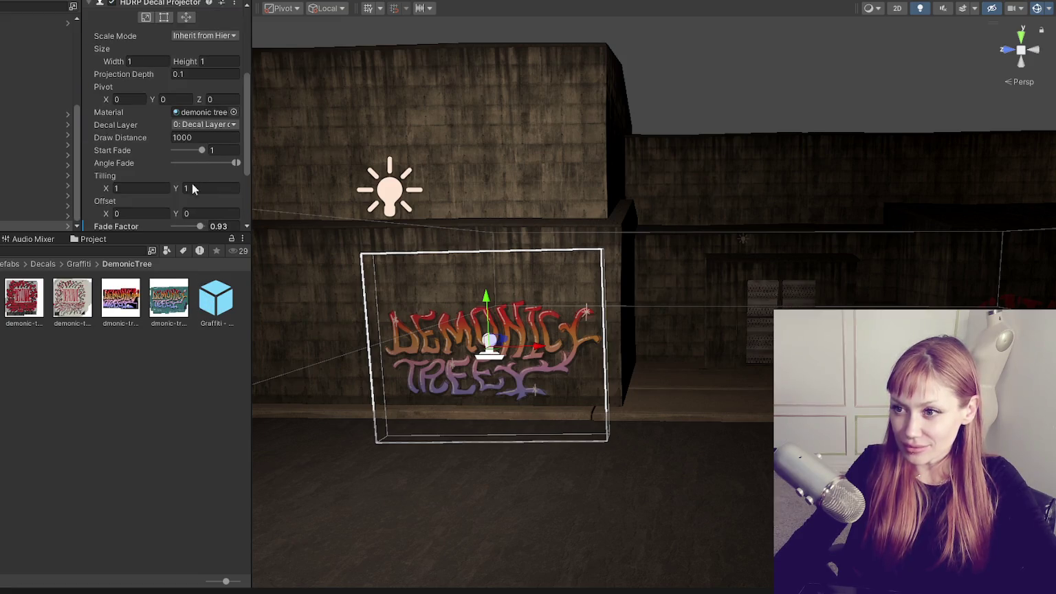
Apply the teal-backed texture as the decal material's Base Map.
{"action": "scroll", "coordinate": [197, 169], "scroll_direction": "down", "scroll_amount": 1}
{"action": "left_click", "coordinate": [32, 299]}
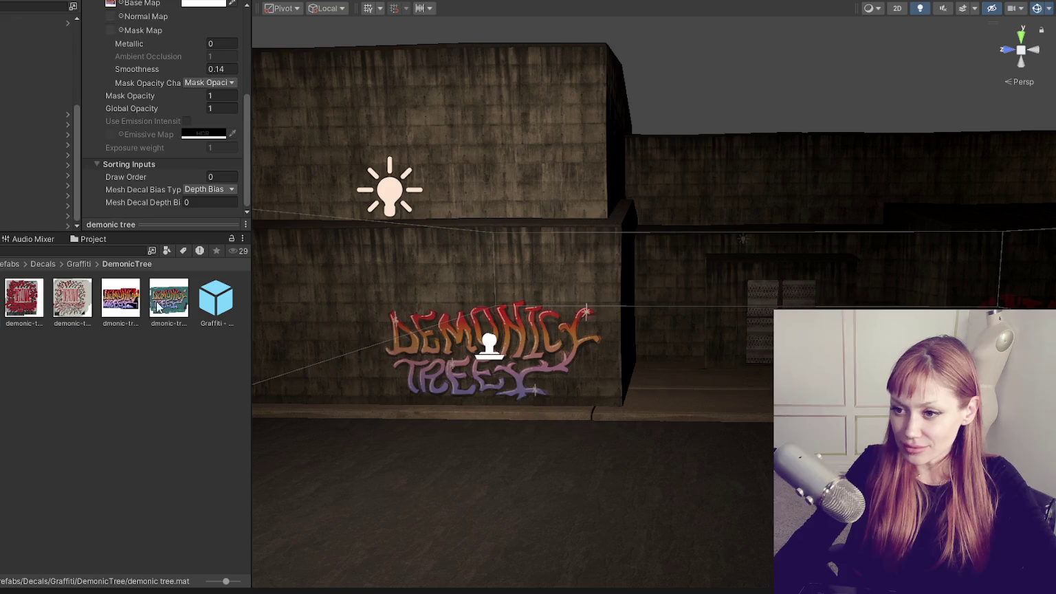
{"action": "scroll", "coordinate": [159, 103], "scroll_direction": "up", "scroll_amount": 5}
{"action": "left_click_drag", "start_coordinate": [168, 298], "coordinate": [110, 154]}
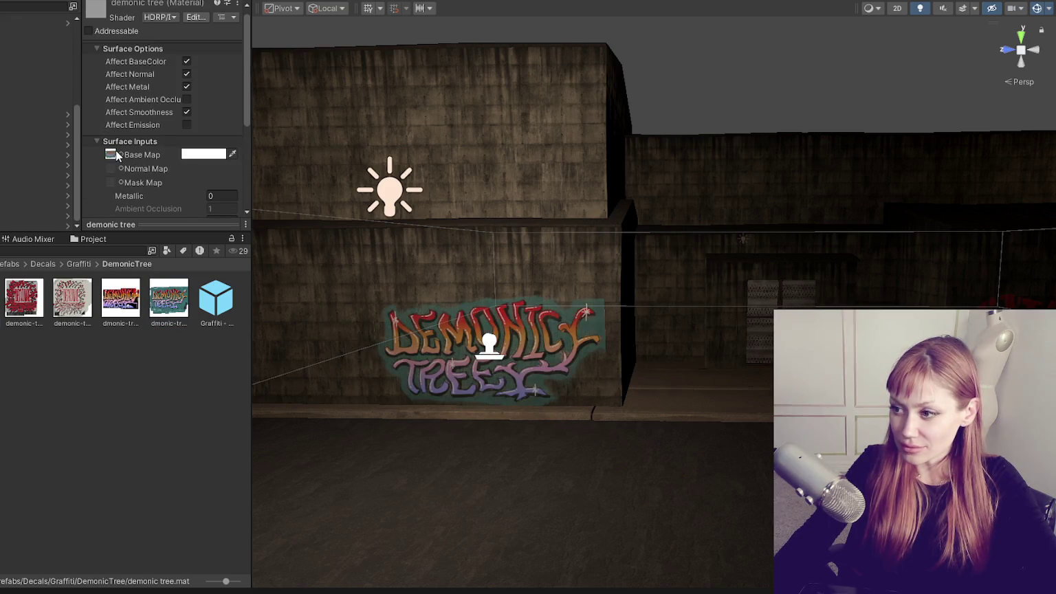
Lower the graffiti decal's Fade Factor to 0.84.
{"action": "left_click", "coordinate": [486, 352]}
{"action": "scroll", "coordinate": [194, 173], "scroll_direction": "down", "scroll_amount": 5}
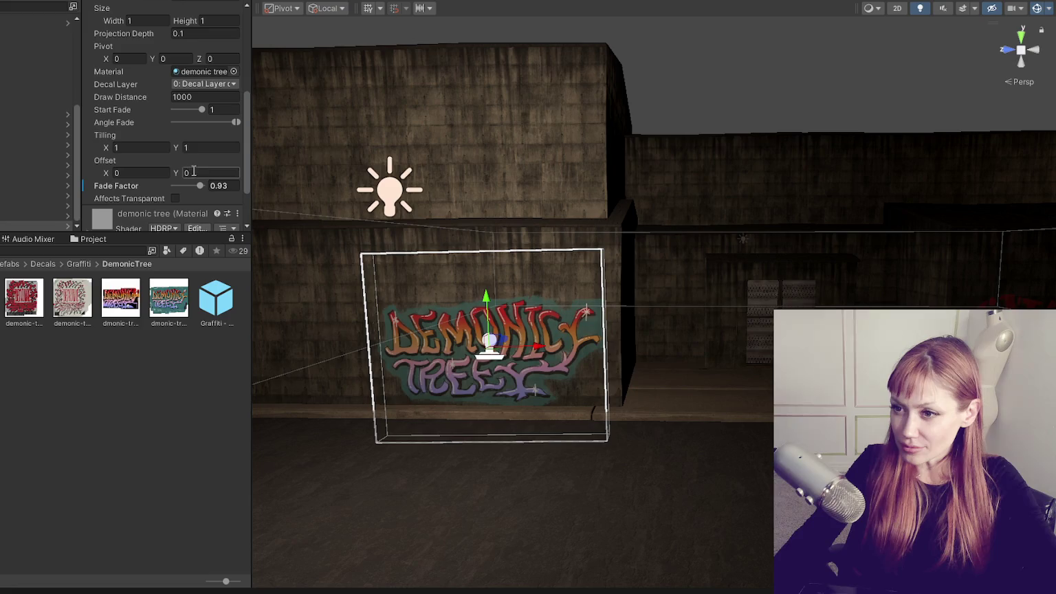
{"action": "left_click_drag", "start_coordinate": [177, 181], "coordinate": [197, 181]}
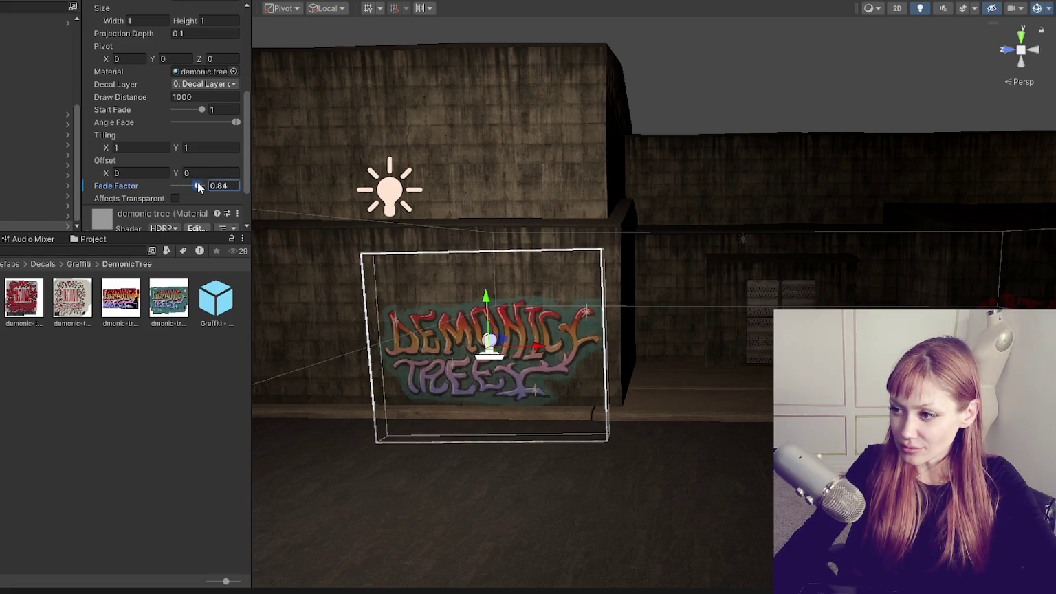
{"action": "scroll", "coordinate": [673, 321], "scroll_direction": "down", "scroll_amount": 2}
Move the decal along the wall to sit beside the other graffiti.
{"action": "left_click", "coordinate": [836, 49]}
{"action": "scroll", "coordinate": [837, 48], "scroll_direction": "down", "scroll_amount": 2}
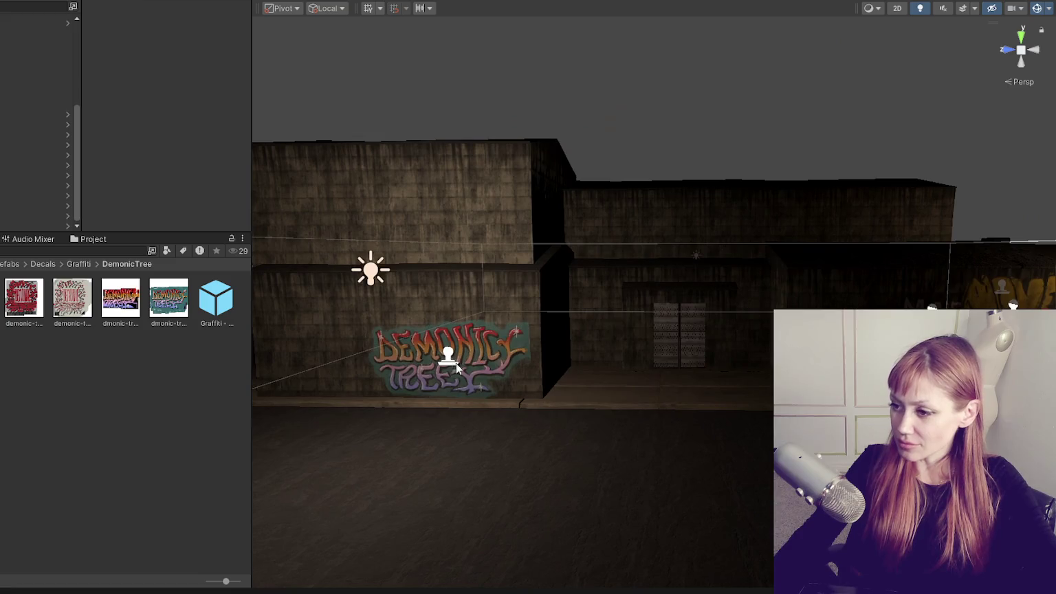
{"action": "left_click", "coordinate": [456, 365]}
{"action": "mouse_move", "coordinate": [500, 358]}
{"action": "left_mouse_down"}
{"action": "mouse_move", "coordinate": [791, 344]}
{"action": "mouse_move", "coordinate": [505, 472]}
{"action": "left_mouse_up"}
{"action": "mouse_move", "coordinate": [600, 377]}
{"action": "left_mouse_down"}
{"action": "mouse_move", "coordinate": [628, 356]}
{"action": "mouse_move", "coordinate": [672, 391]}
{"action": "mouse_move", "coordinate": [605, 383]}
{"action": "left_mouse_up"}
Select the neighbouring Em Aud decal and frame the view on it.
{"action": "key", "text": "r"}
{"action": "left_click", "coordinate": [581, 371]}
{"action": "key", "text": "w"}
{"action": "left_click", "coordinate": [585, 378]}
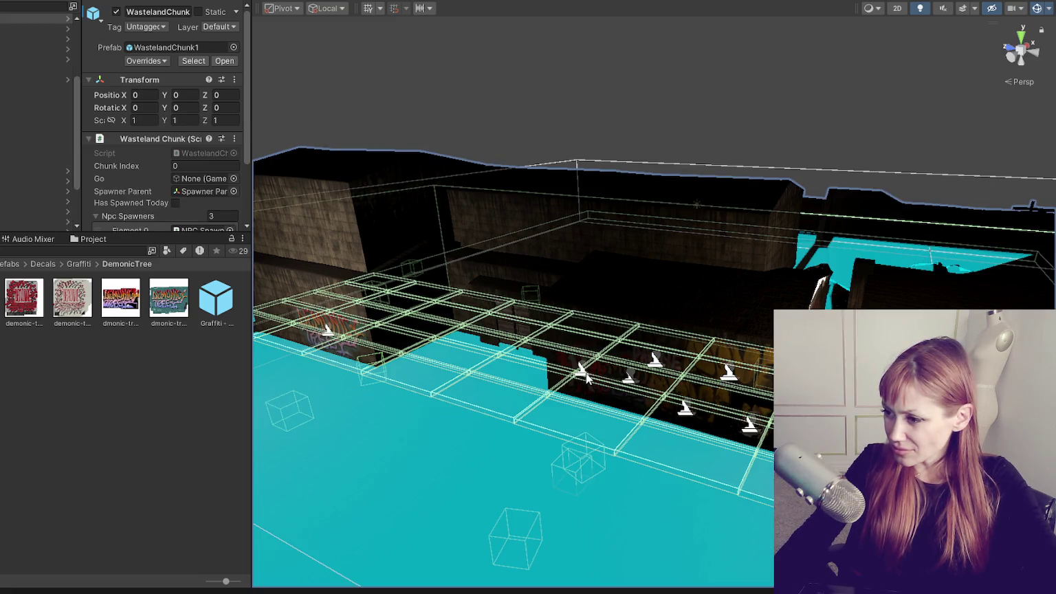
{"action": "left_click", "coordinate": [585, 379]}
{"action": "key", "text": "f"}
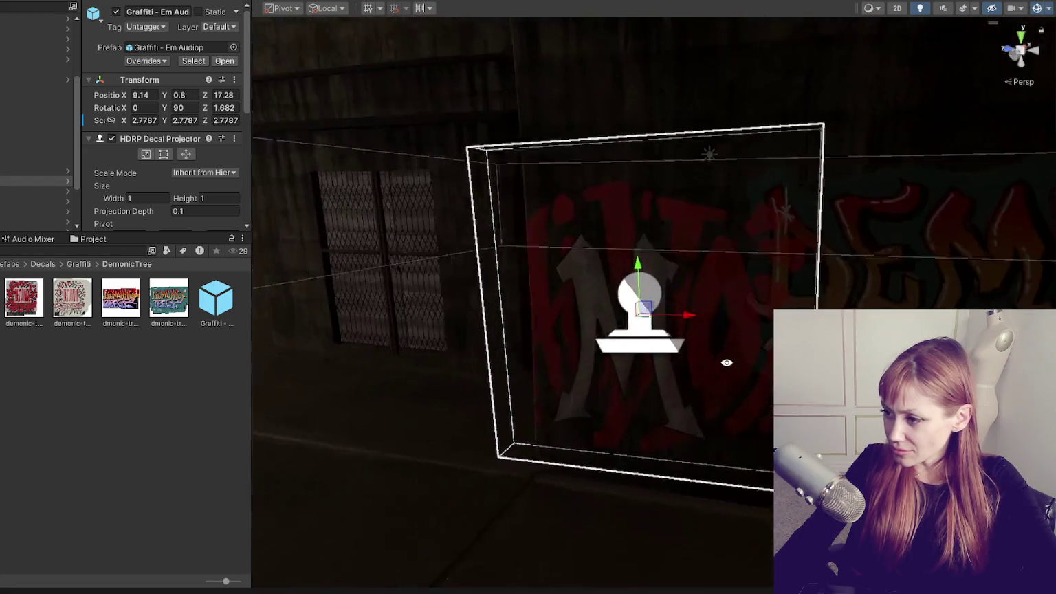
{"action": "scroll", "coordinate": [546, 349], "scroll_direction": "down", "scroll_amount": 3}
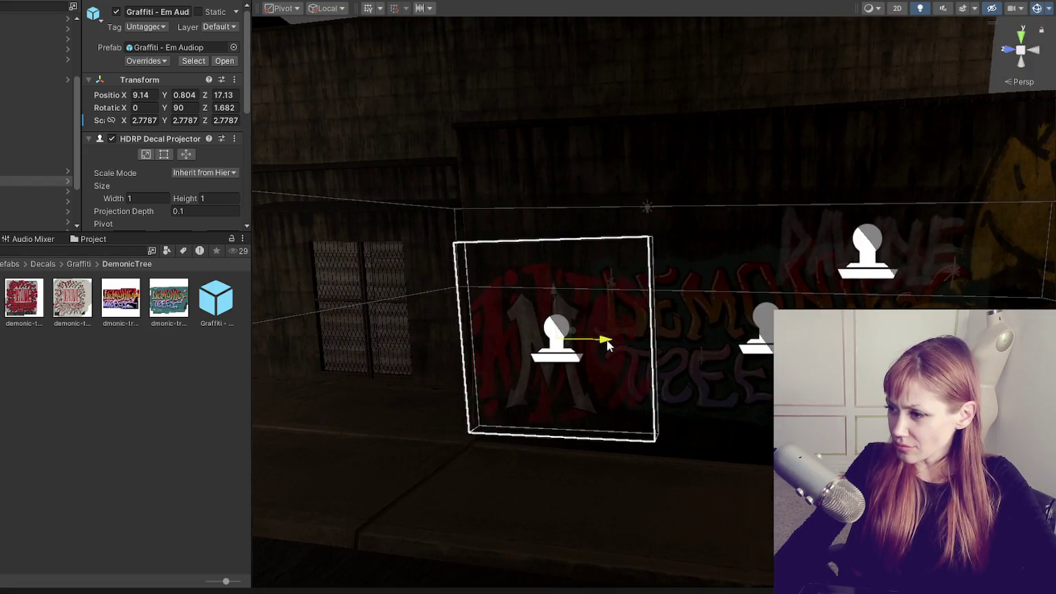
Frame the Novembers decal, then shift it along and raise it up the wall.
{"action": "left_click", "coordinate": [759, 340]}
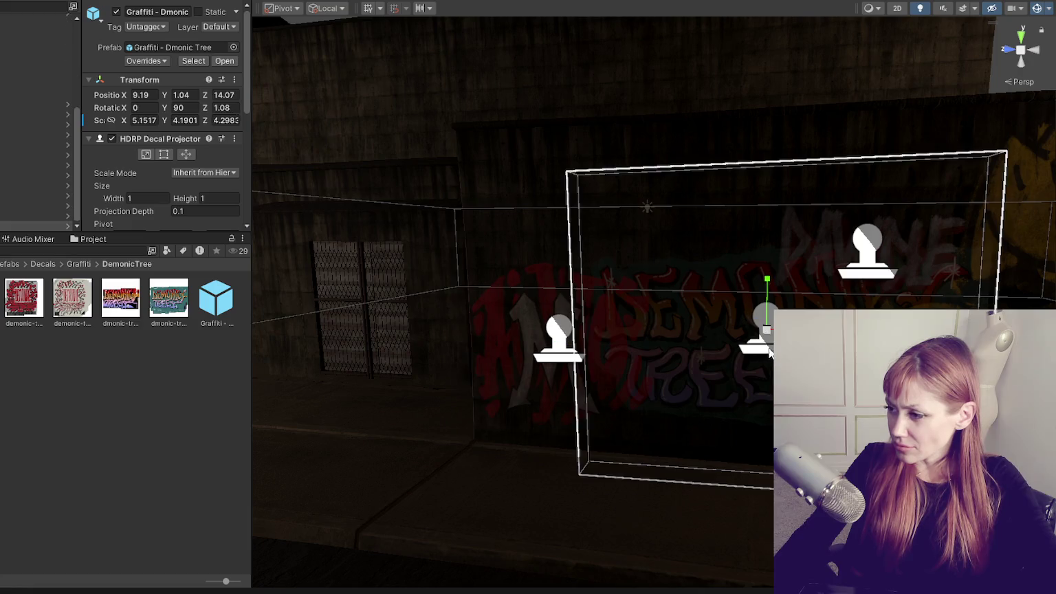
{"action": "left_click", "coordinate": [766, 297]}
{"action": "key", "text": "f"}
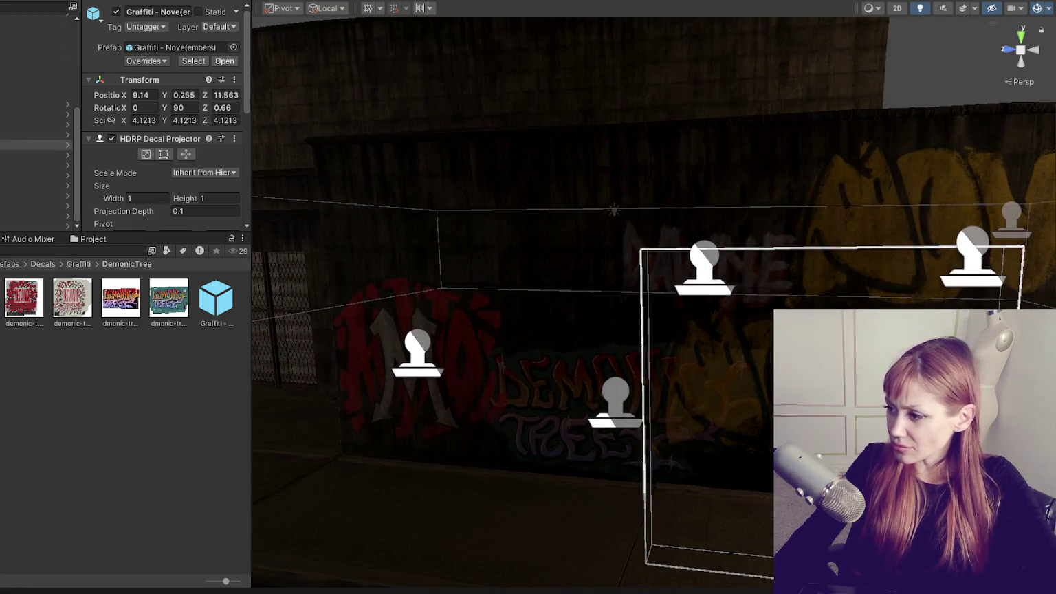
{"action": "key", "text": "f"}
{"action": "left_click_drag", "start_coordinate": [608, 436], "coordinate": [743, 306]}
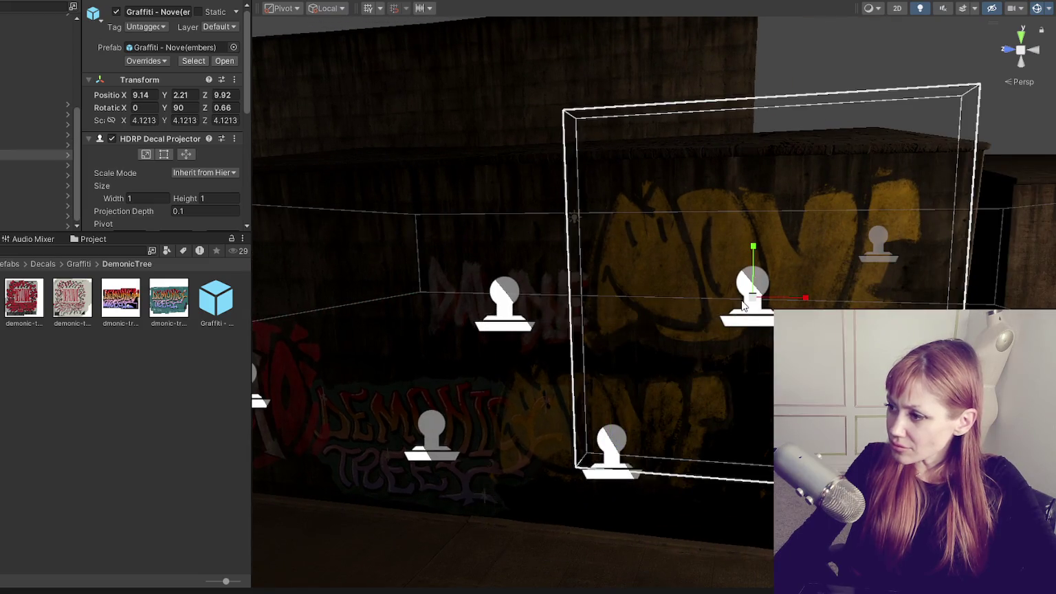
{"action": "key", "text": "ctrl+z"}
{"action": "left_click_drag", "start_coordinate": [664, 457], "coordinate": [720, 464]}
{"action": "left_click_drag", "start_coordinate": [667, 411], "coordinate": [677, 311]}
Shift DEMONIC TREES slightly right and readjust the Novembers decal's height.
{"action": "left_click", "coordinate": [420, 455]}
{"action": "left_click_drag", "start_coordinate": [473, 440], "coordinate": [500, 444]}
{"action": "left_click", "coordinate": [509, 304]}
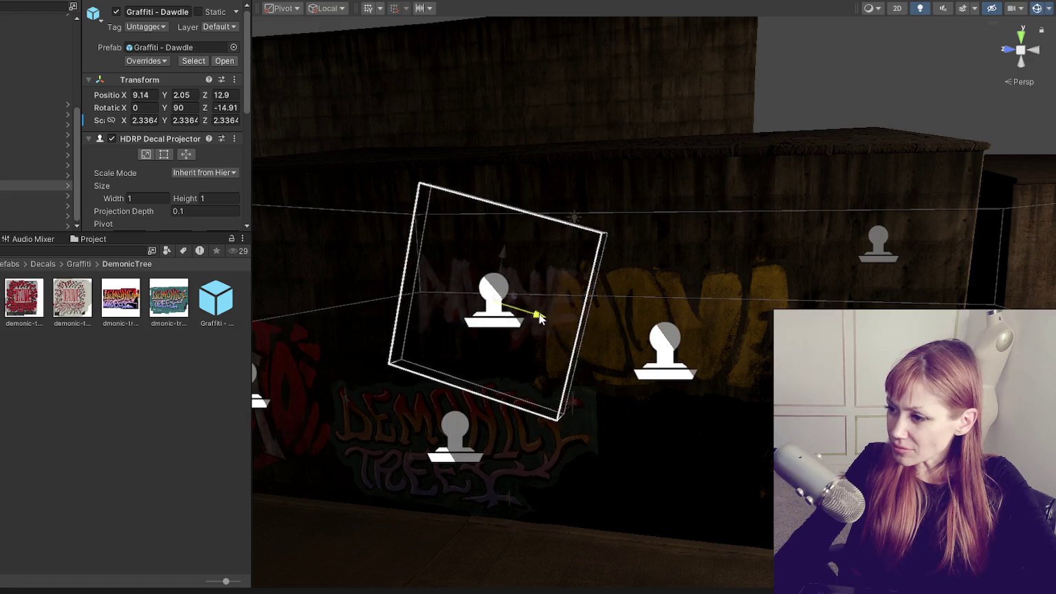
{"action": "left_click", "coordinate": [659, 363]}
{"action": "mouse_move", "coordinate": [664, 337]}
{"action": "left_mouse_down"}
{"action": "mouse_move", "coordinate": [708, 316]}
{"action": "mouse_move", "coordinate": [709, 287]}
{"action": "left_mouse_up"}
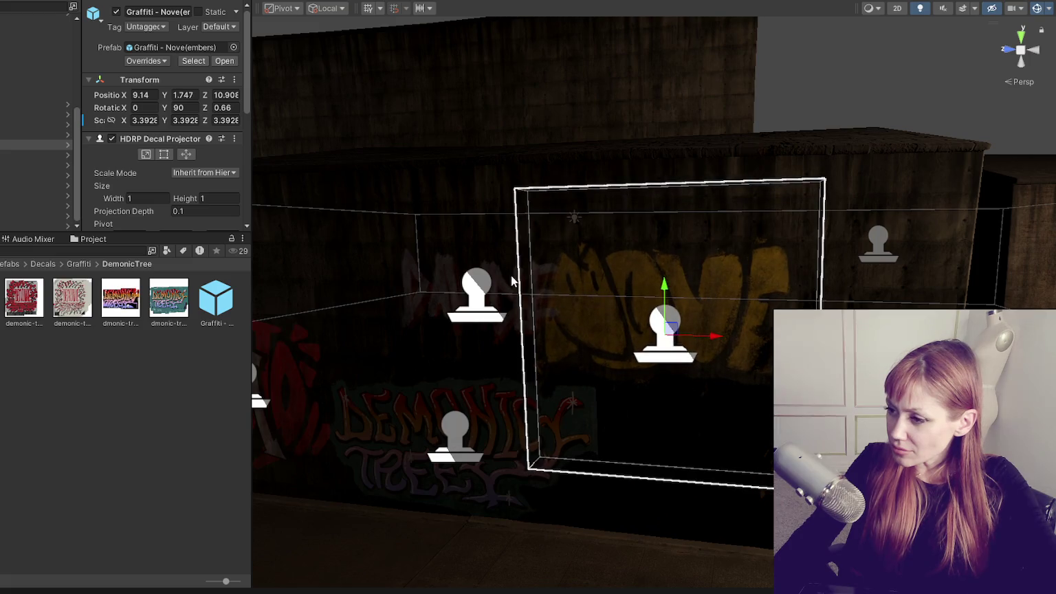
Move the Dawdle decal lower on the wall, then raise it back up.
{"action": "left_click", "coordinate": [486, 306]}
{"action": "left_click_drag", "start_coordinate": [487, 253], "coordinate": [684, 524]}
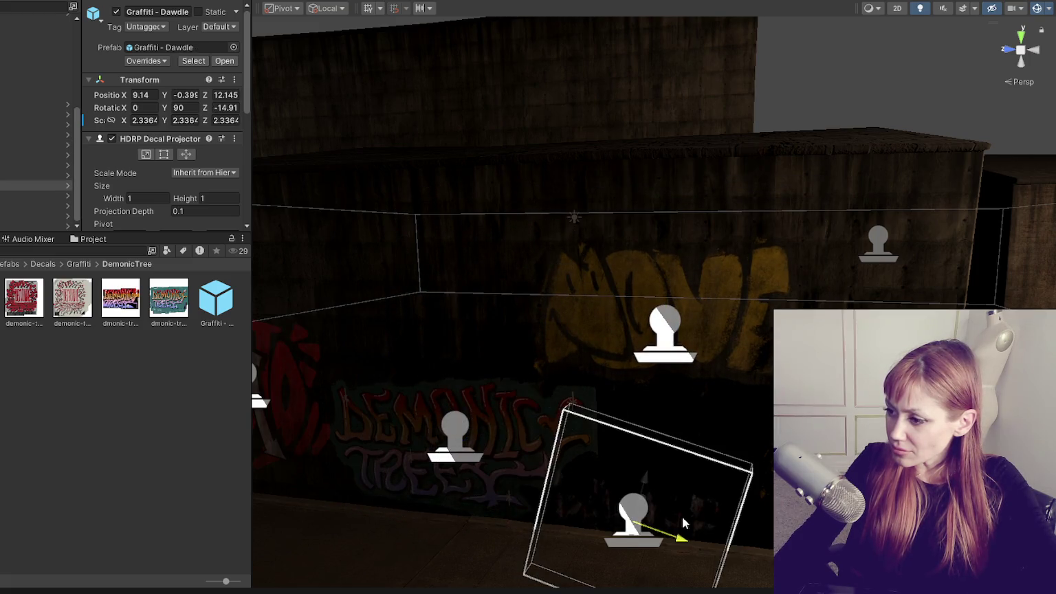
{"action": "mouse_move", "coordinate": [649, 484]}
{"action": "left_mouse_down"}
{"action": "mouse_move", "coordinate": [706, 324]}
{"action": "mouse_move", "coordinate": [664, 444]}
{"action": "mouse_move", "coordinate": [661, 495]}
{"action": "left_mouse_up"}
Nudge the DEMONIC TREES decal slightly left and lower on the wall.
{"action": "left_click", "coordinate": [703, 317]}
{"action": "left_click", "coordinate": [668, 315]}
{"action": "key", "text": "r"}
{"action": "left_click", "coordinate": [460, 448]}
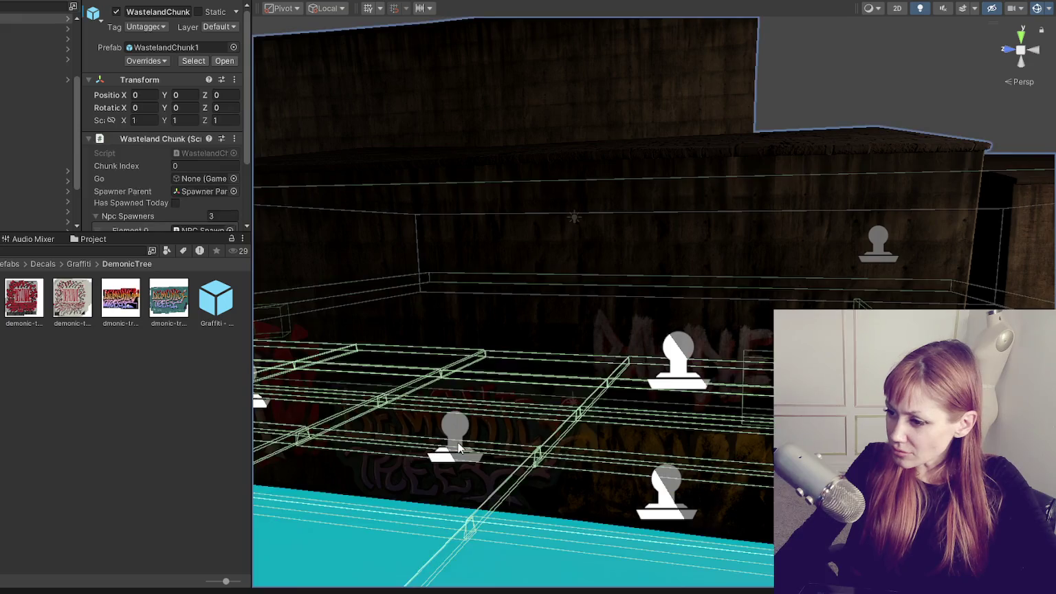
{"action": "left_click", "coordinate": [460, 448]}
{"action": "key", "text": "w"}
{"action": "left_click_drag", "start_coordinate": [484, 451], "coordinate": [473, 451]}
{"action": "mouse_move", "coordinate": [419, 393]}
{"action": "left_mouse_down"}
{"action": "mouse_move", "coordinate": [419, 407]}
{"action": "mouse_move", "coordinate": [572, 444]}
{"action": "left_mouse_up"}
Rescale the Novembers decal and shift it along the wall.
{"action": "left_click", "coordinate": [664, 443]}
{"action": "key", "text": "r"}
{"action": "left_click_drag", "start_coordinate": [680, 440], "coordinate": [670, 440]}
{"action": "key", "text": "w"}
{"action": "left_click_drag", "start_coordinate": [668, 392], "coordinate": [694, 443]}
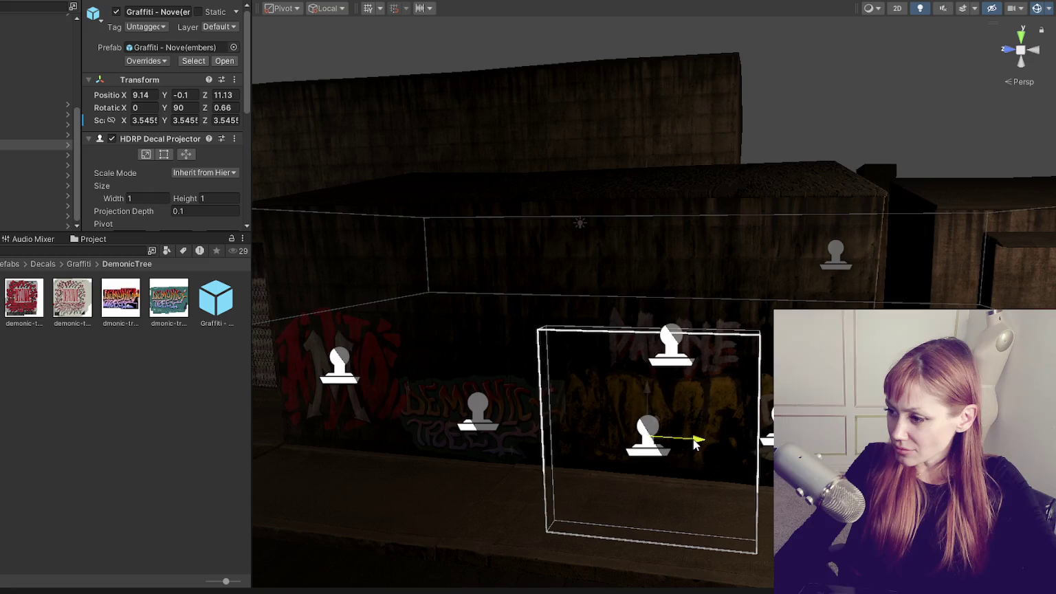
Move the Dawdle decal left across the wall, narrow it, and view the whole wall.
{"action": "left_click", "coordinate": [667, 392]}
{"action": "left_click", "coordinate": [674, 346]}
{"action": "mouse_move", "coordinate": [683, 353]}
{"action": "left_mouse_down"}
{"action": "mouse_move", "coordinate": [547, 354]}
{"action": "mouse_move", "coordinate": [530, 338]}
{"action": "left_mouse_up"}
{"action": "key", "text": "r"}
{"action": "left_click", "coordinate": [537, 479]}
{"action": "mouse_move", "coordinate": [538, 479]}
{"action": "left_mouse_down"}
{"action": "mouse_move", "coordinate": [568, 412]}
{"action": "mouse_move", "coordinate": [547, 420]}
{"action": "left_mouse_up"}
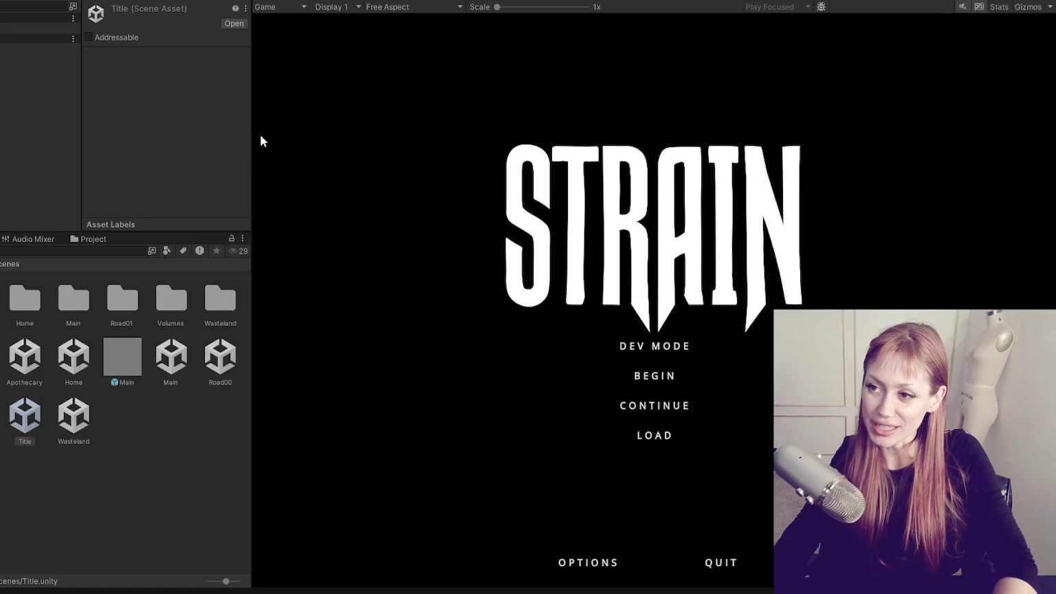
Widen the Game view and start a game from the STRAIN title menu.
{"action": "left_click_drag", "start_coordinate": [250, 136], "coordinate": [38, 185]}
{"action": "left_click", "coordinate": [563, 413]}
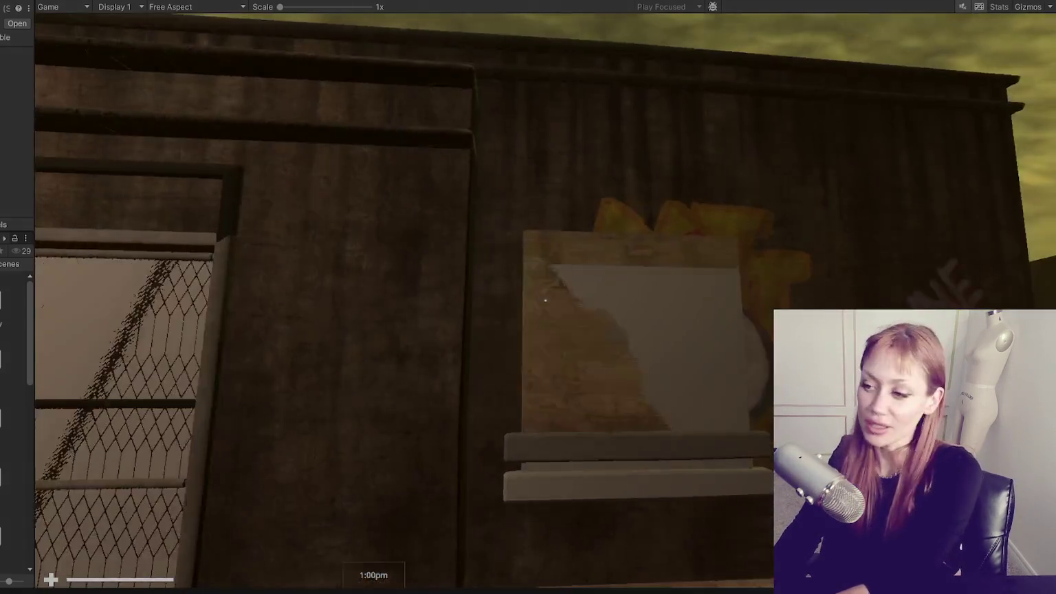
Walk to the DEMONIC TREES graffiti wall, view it up close and from afar, then stop playing.
{"action": "key", "text": "Escape"}
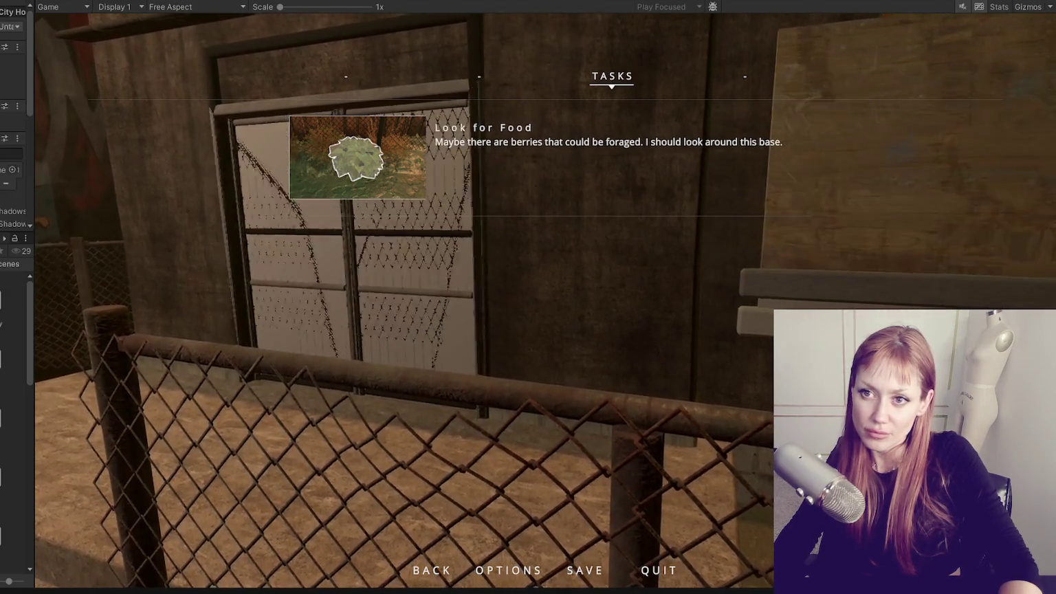
{"action": "key", "text": "Escape"}
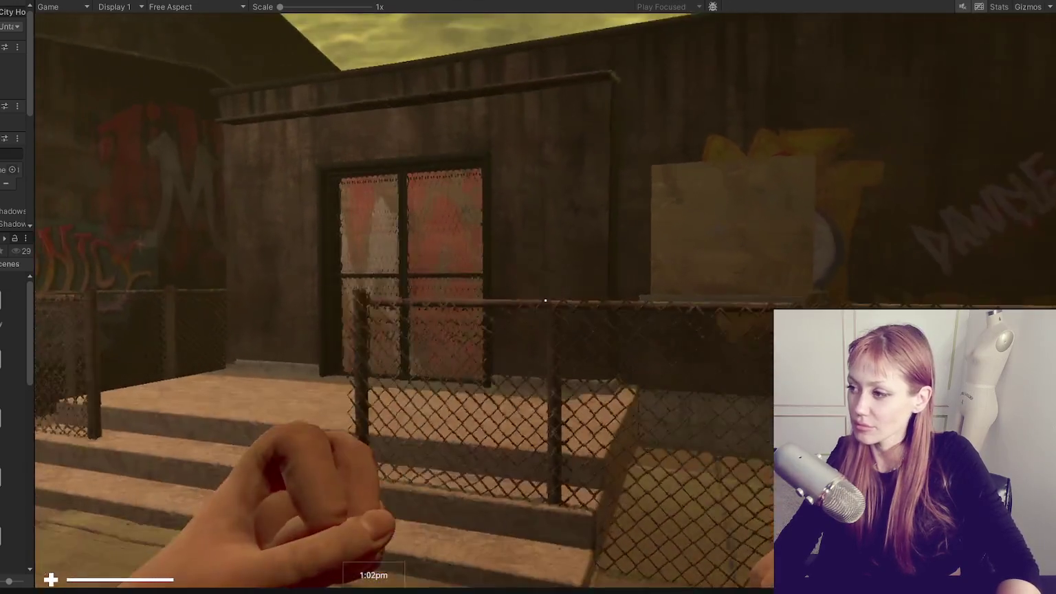
{"action": "key", "text": "s"}
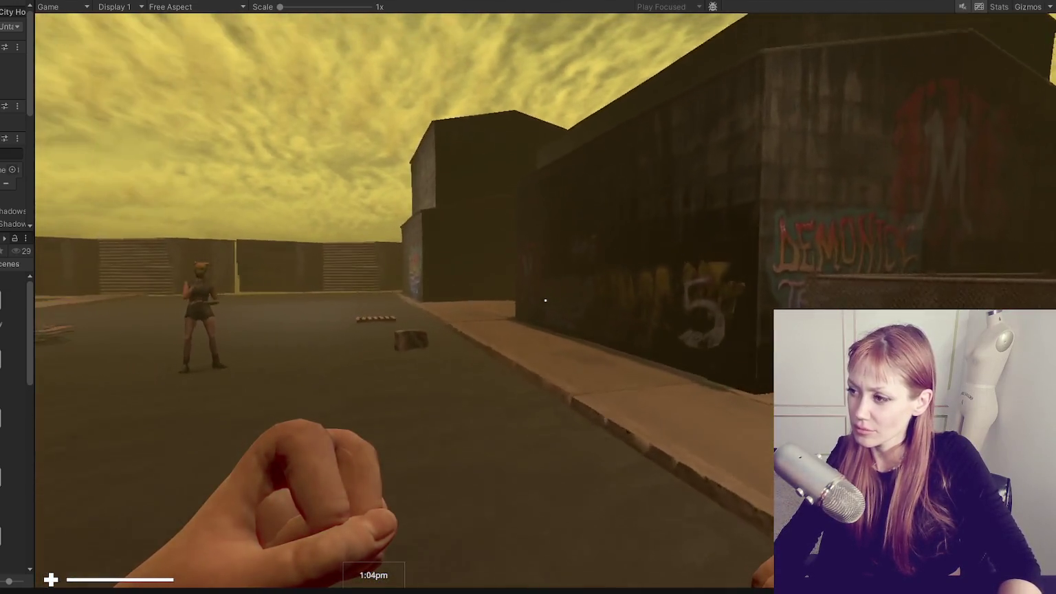
{"action": "key", "text": "w"}
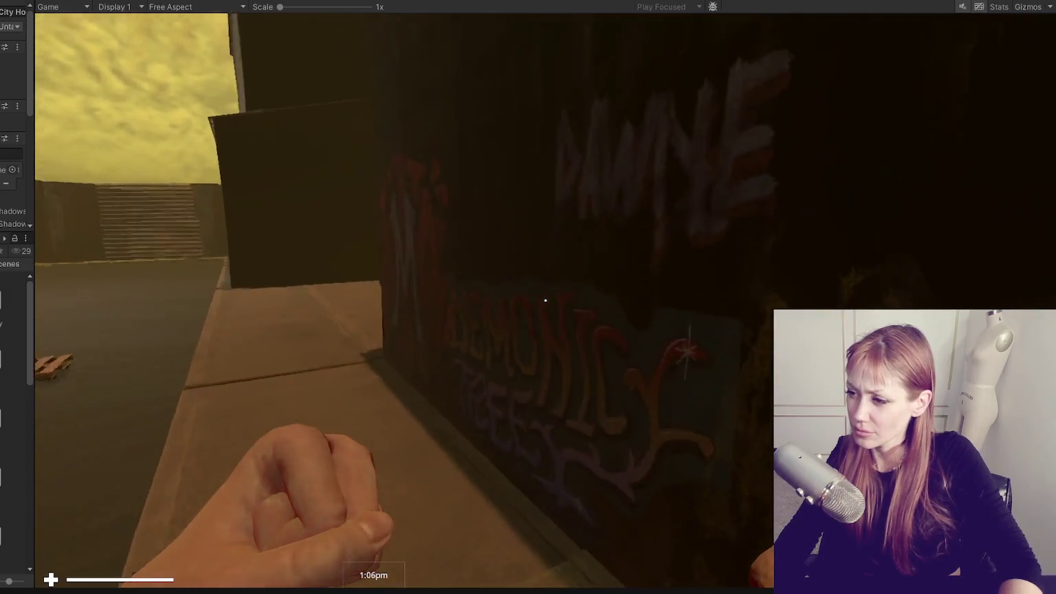
{"action": "key", "text": "s"}
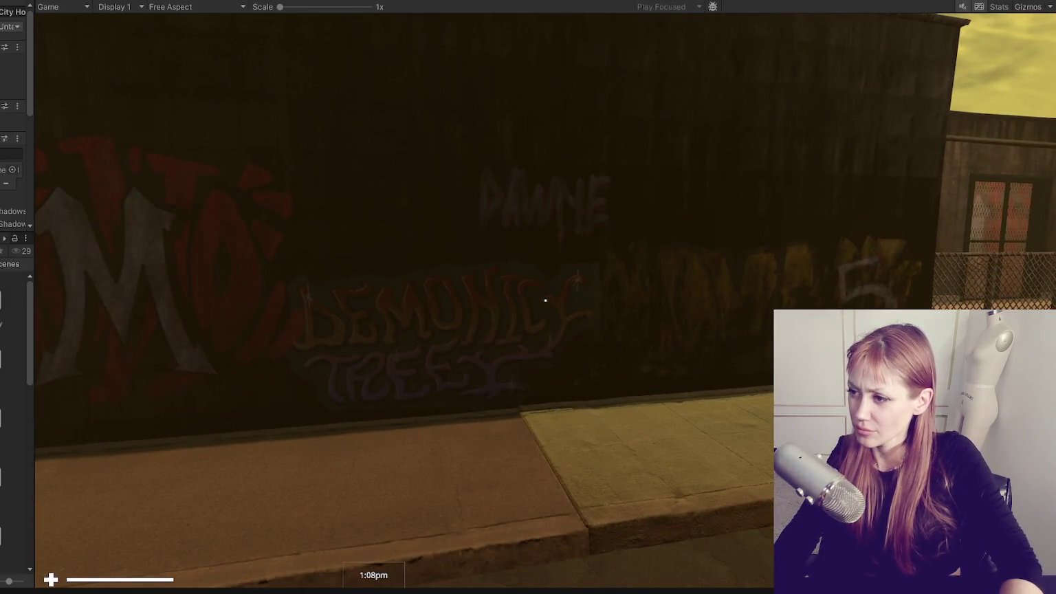
{"action": "key", "text": "s"}
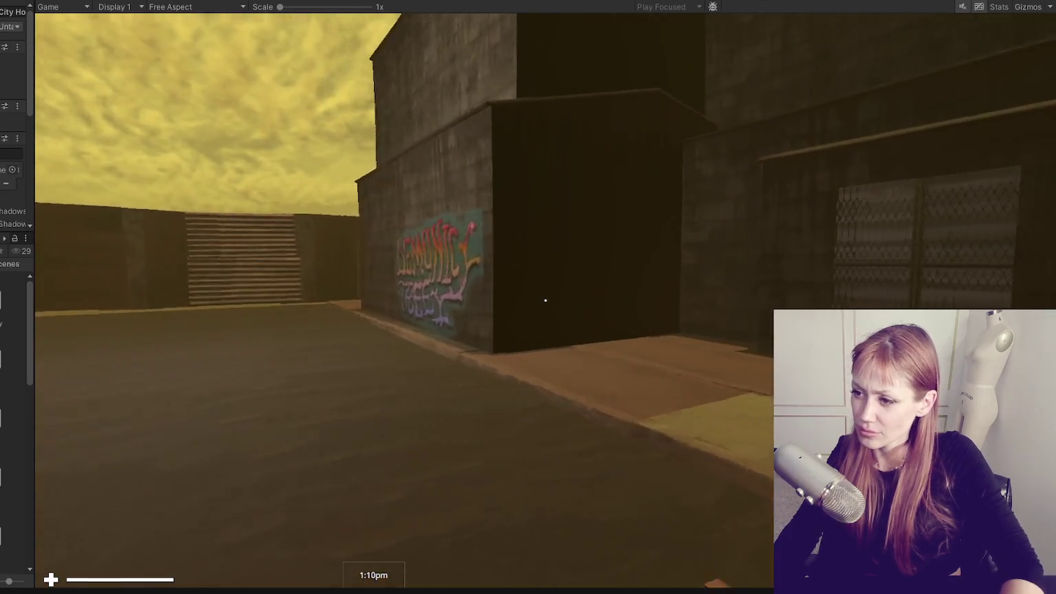
{"action": "key", "text": "w"}
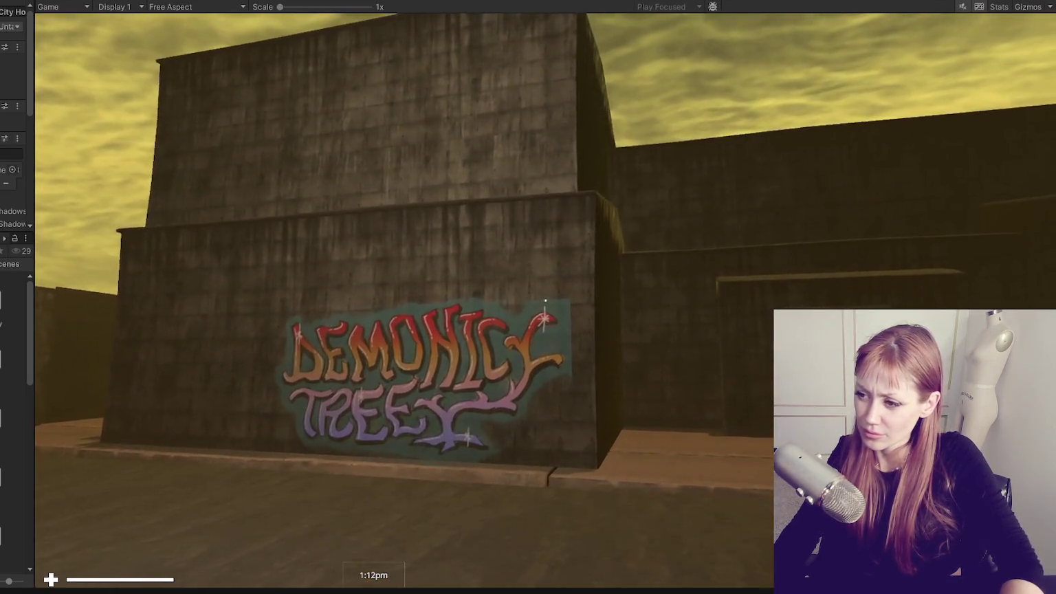
{"action": "key", "text": "w"}
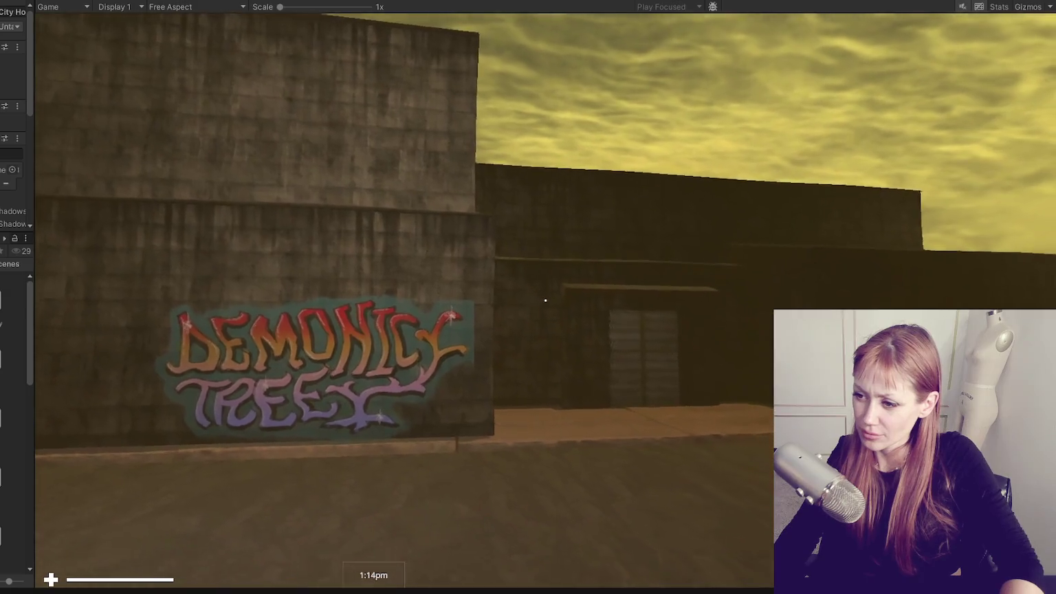
{"action": "key", "text": "s"}
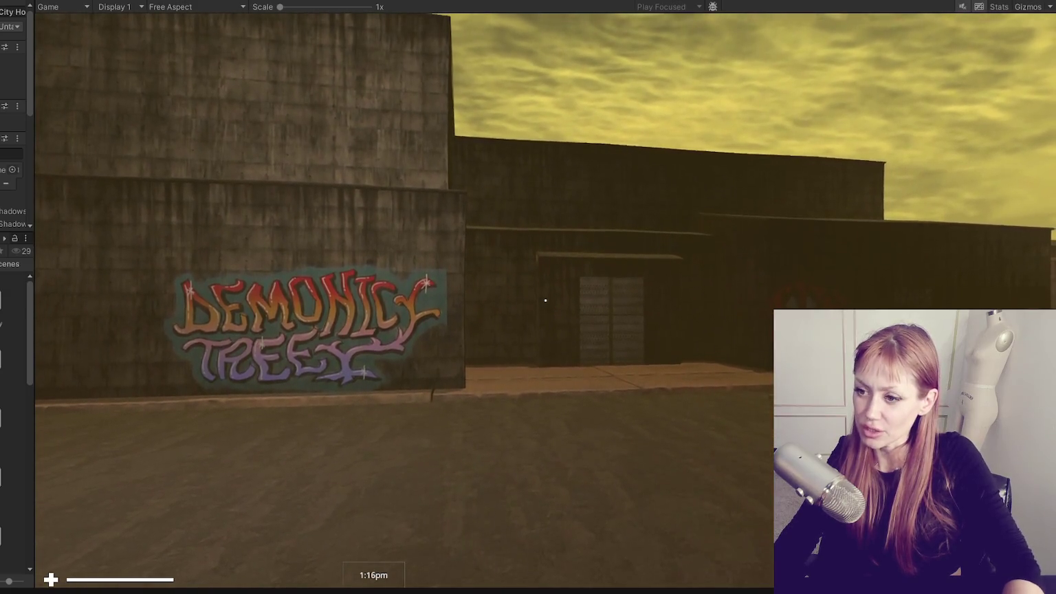
{"action": "key", "text": "Escape"}
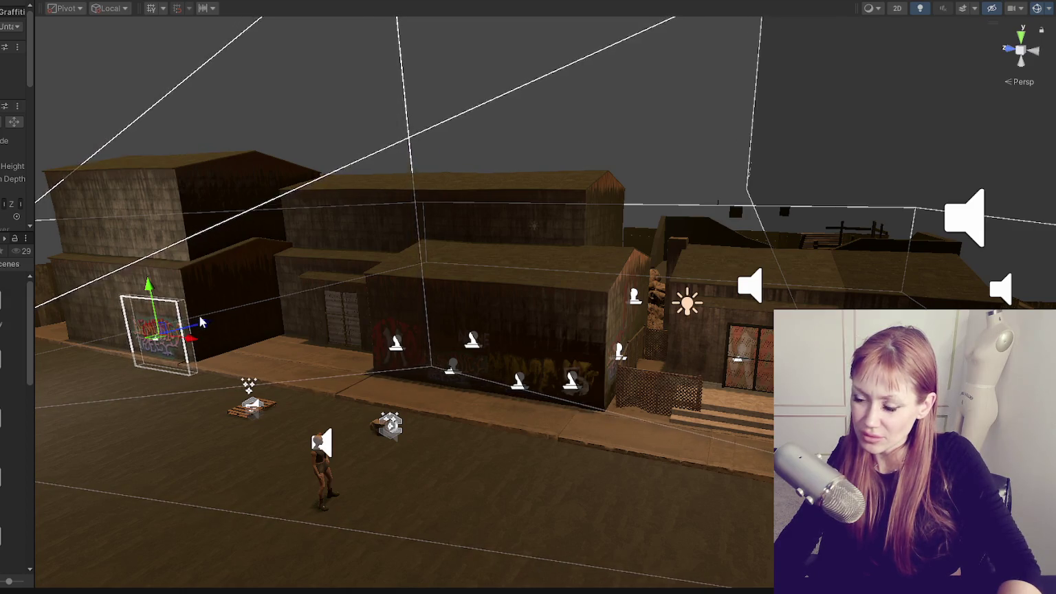
Briefly recheck the graffiti in-game, exit play mode, then widen the side panels to the Decal Projector settings.
{"action": "left_click", "coordinate": [221, 2]}
{"action": "key", "text": "Escape"}
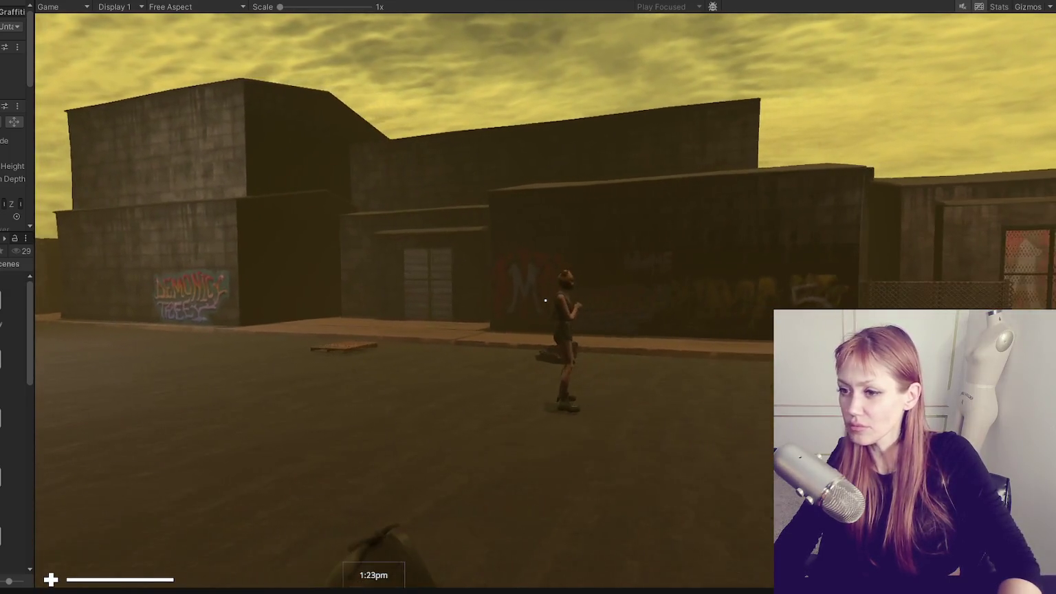
{"action": "key", "text": "Escape"}
{"action": "key", "text": "ctrl+p"}
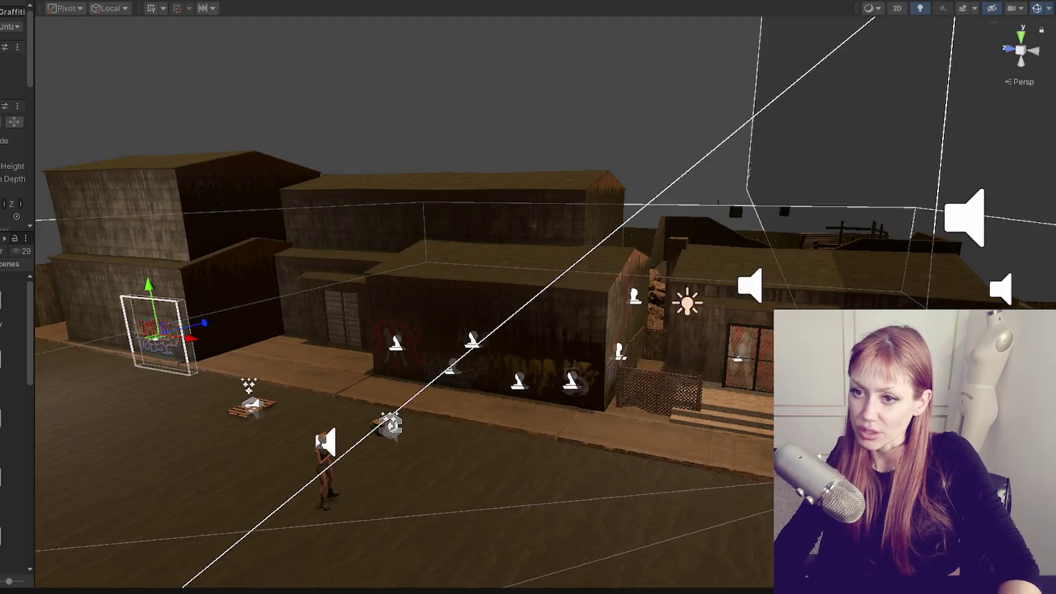
{"action": "left_click_drag", "start_coordinate": [34, 144], "coordinate": [151, 145]}
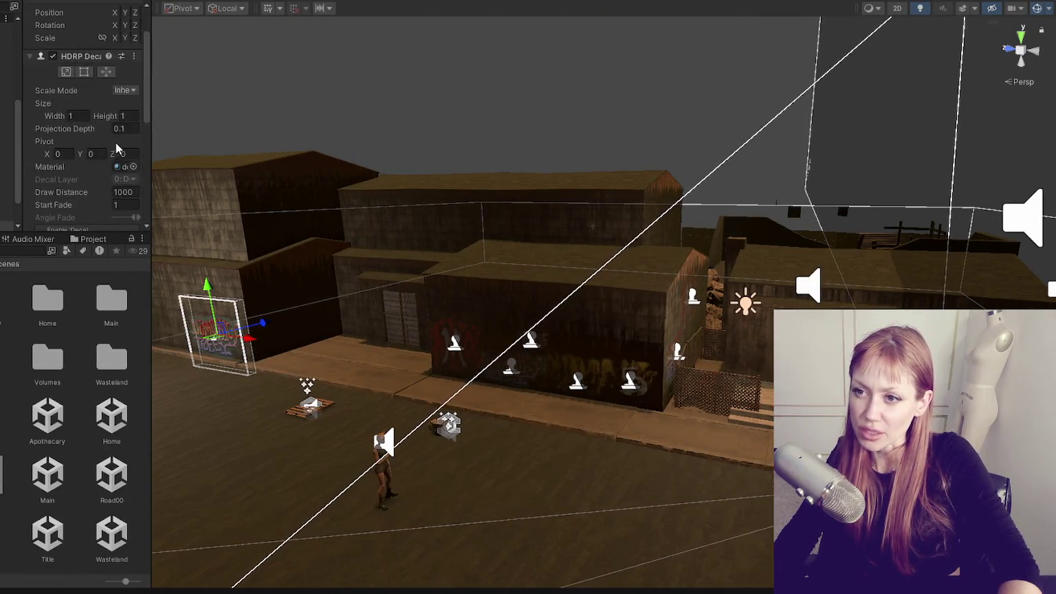
{"action": "scroll", "coordinate": [108, 162], "scroll_direction": "down", "scroll_amount": 5}
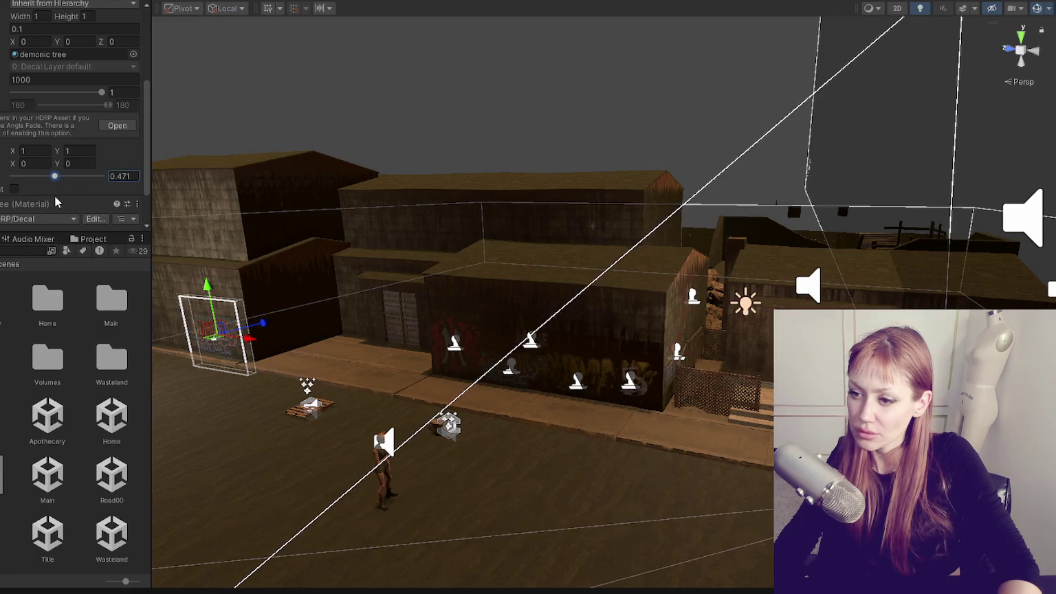
Resume play and walk toward and away from the graffiti wall to judge the faded decal.
{"action": "left_click", "coordinate": [332, 3]}
{"action": "key", "text": "Escape"}
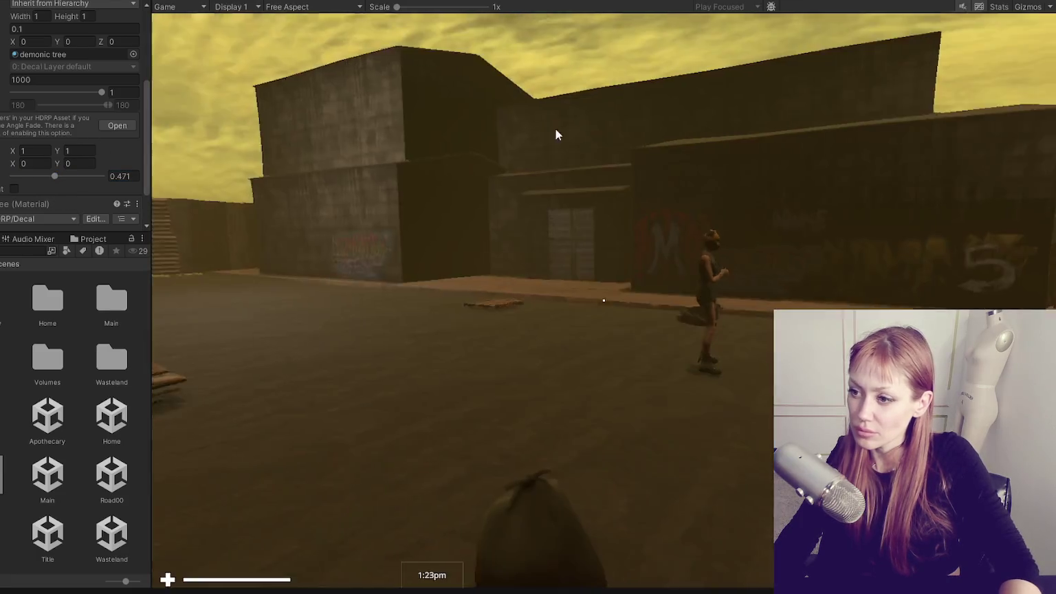
{"action": "key", "text": "d"}
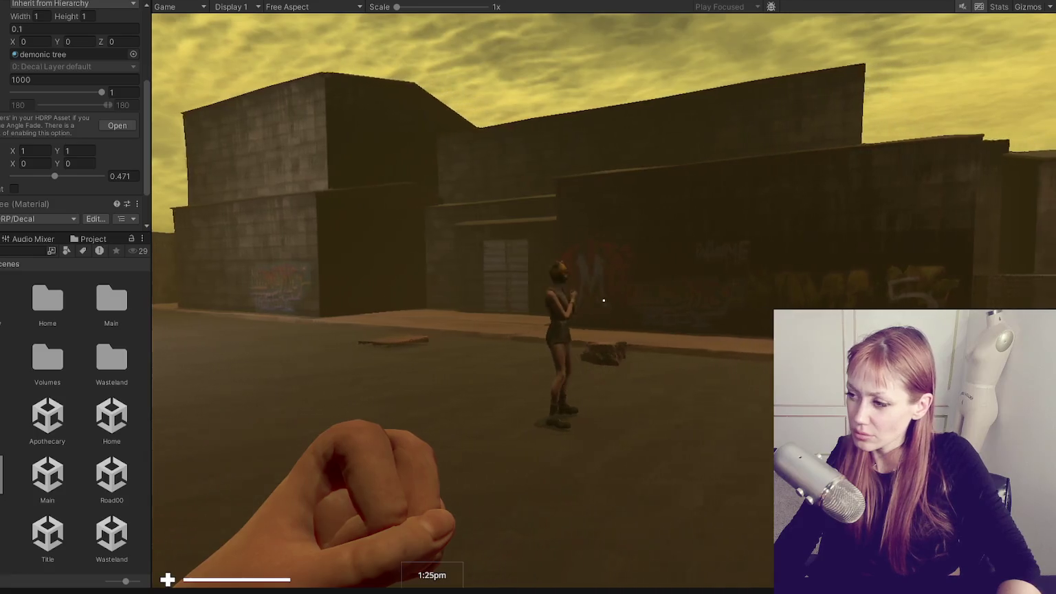
{"action": "key", "text": "w"}
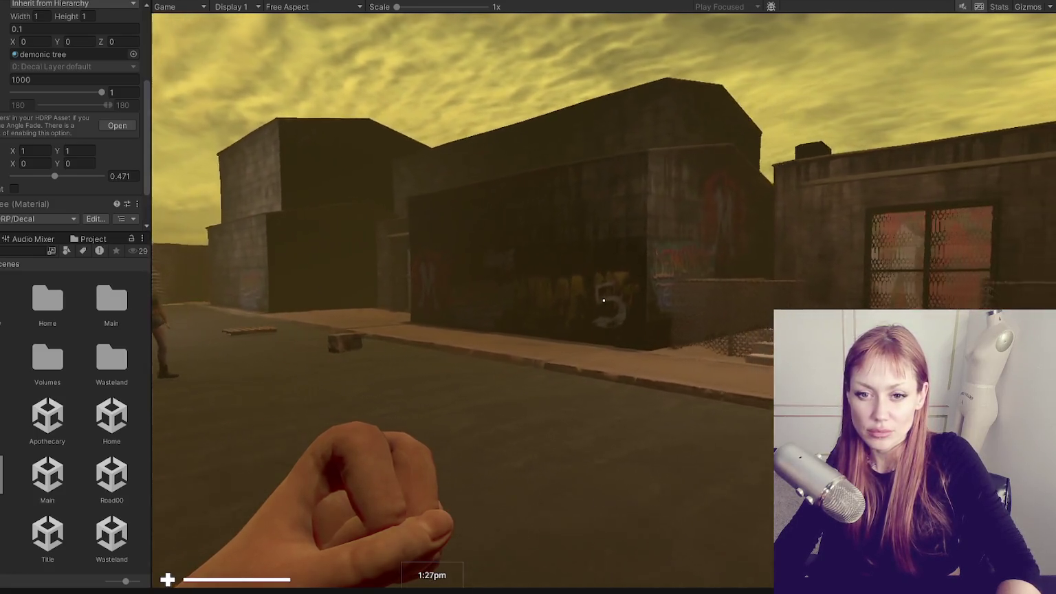
{"action": "key", "text": "s"}
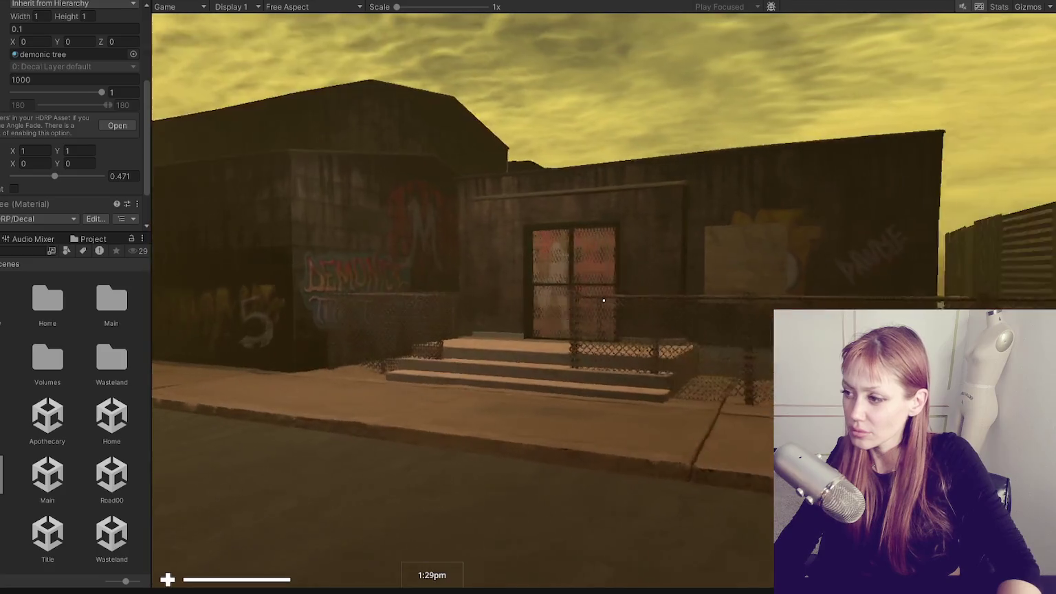
{"action": "key", "text": "s"}
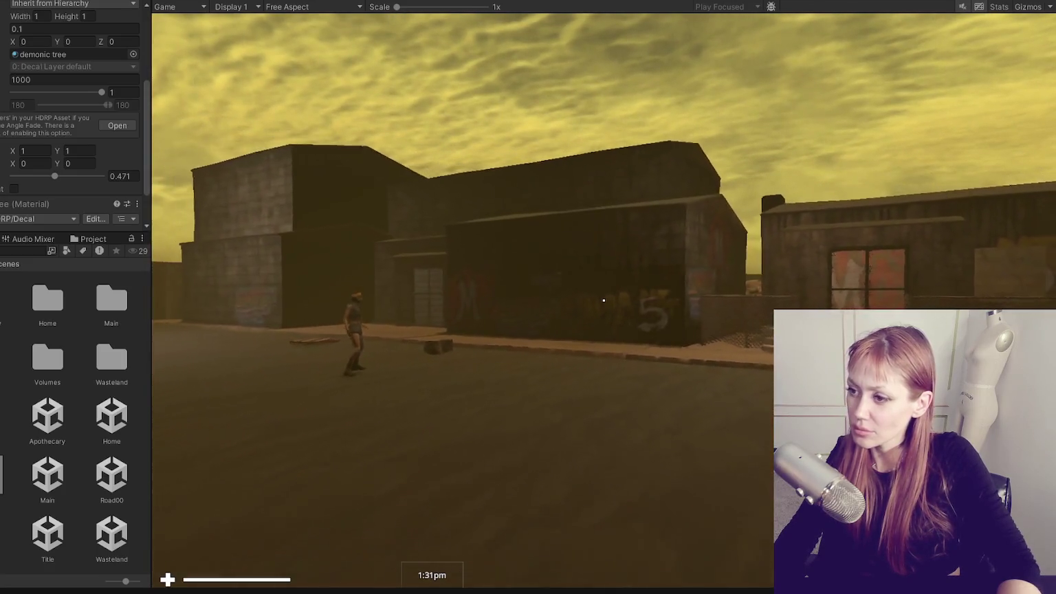
{"action": "key", "text": "s"}
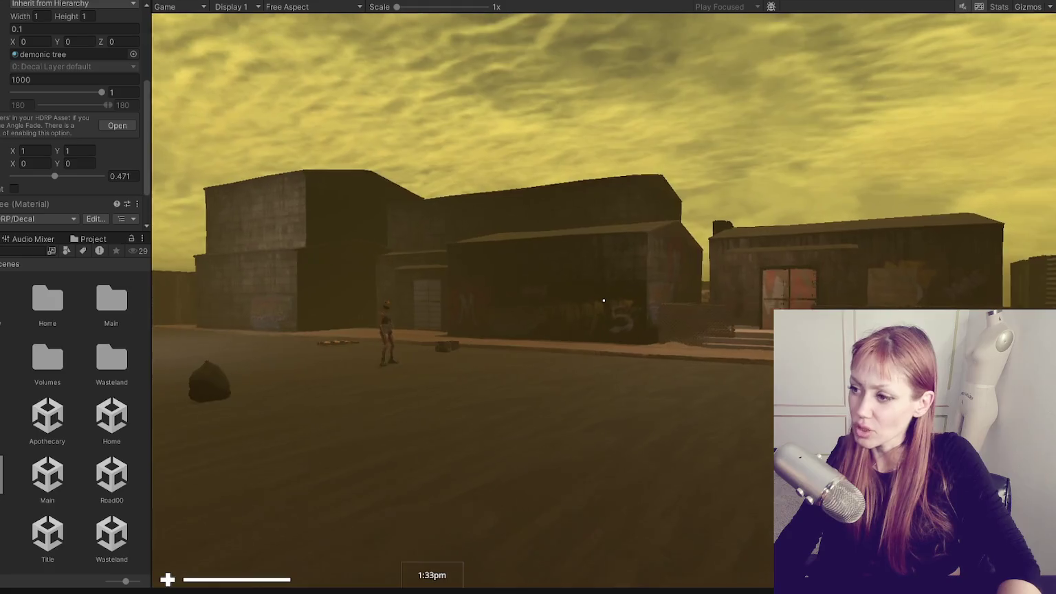
{"action": "key", "text": "w"}
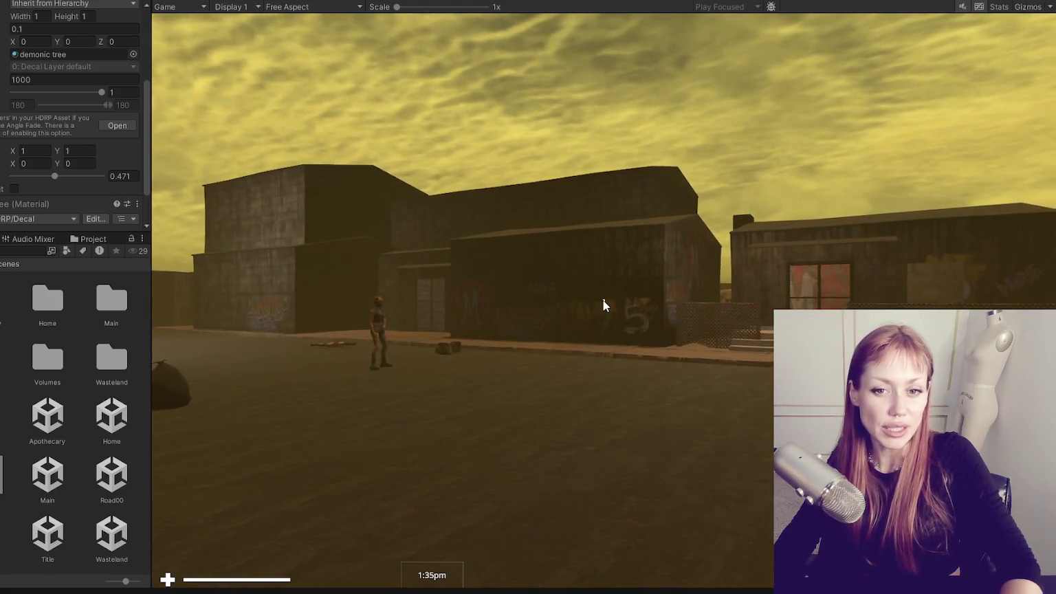
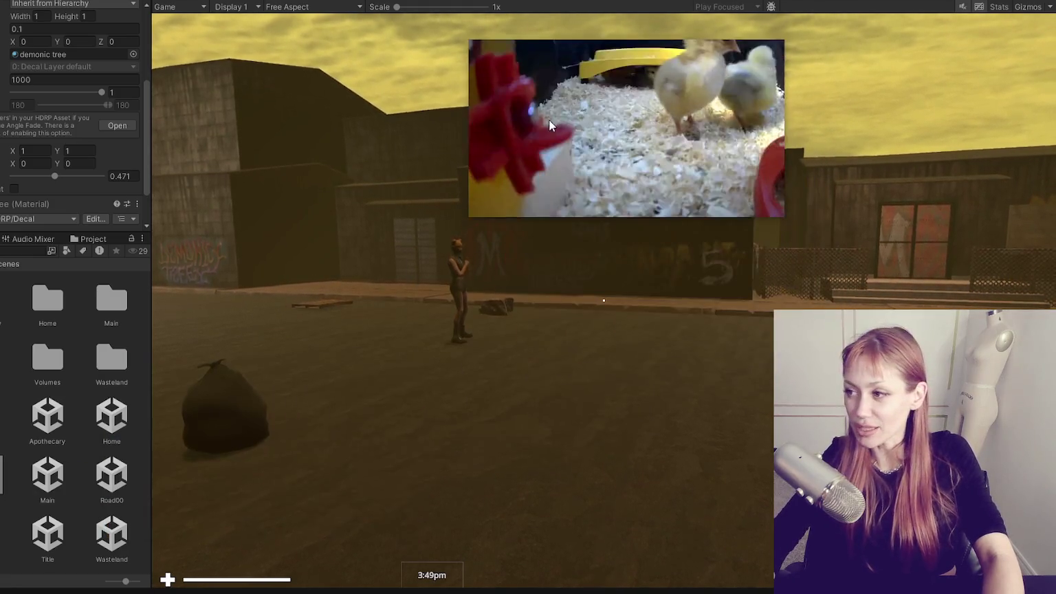
Drag the chick video window's corner outward so it covers most of the wasteland street scene.
{"action": "left_click_drag", "start_coordinate": [472, 216], "coordinate": [18, 513]}
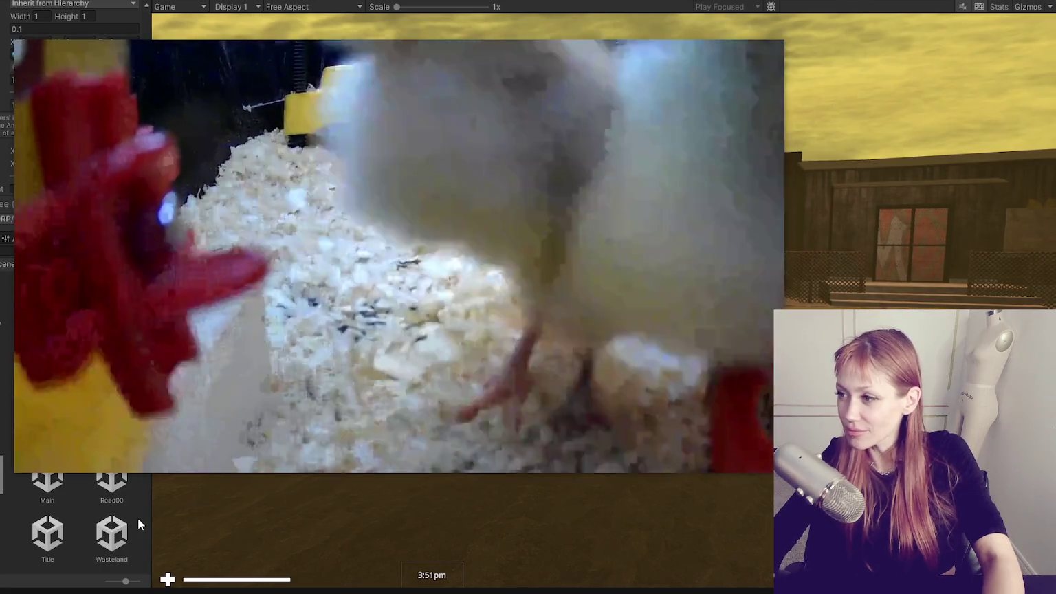